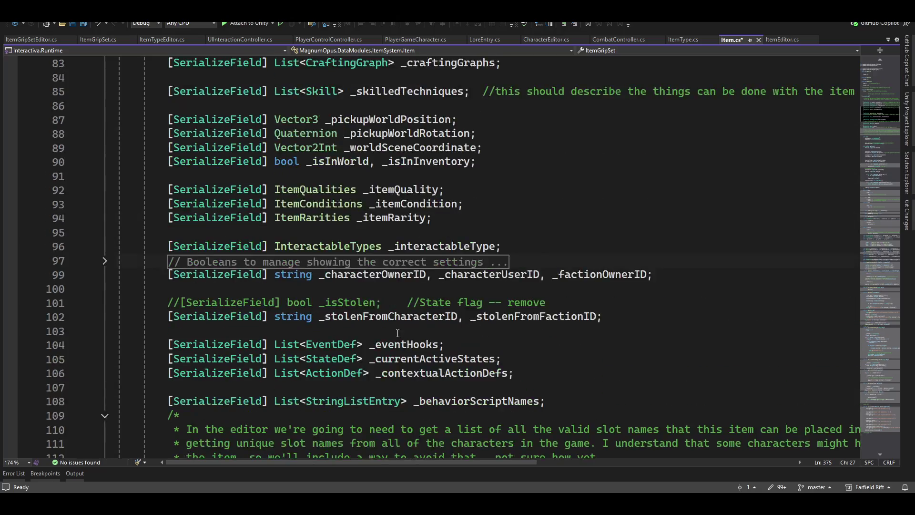
# Step: Save Item.cs and switch to the ItemGripSetEditor.cs file
pyautogui.scroll(-4, 398, 332)
pyautogui.hotkey('ctrl', 's')
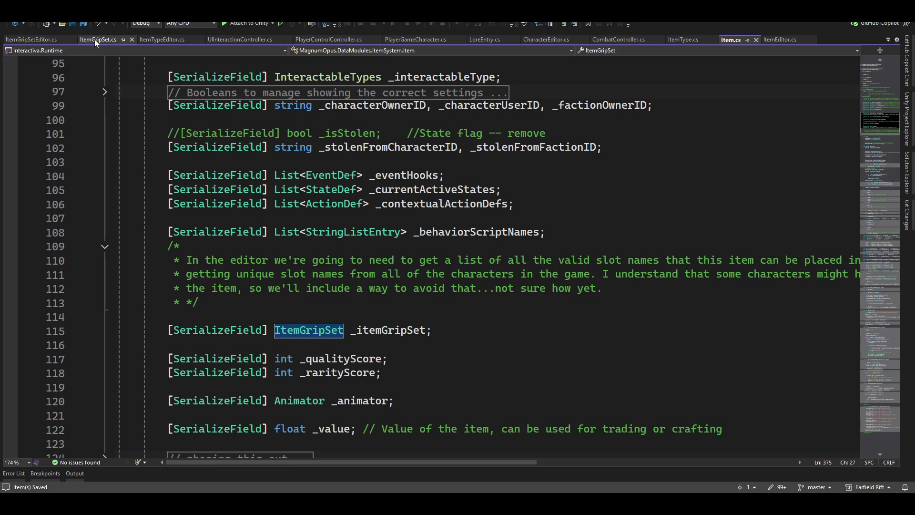
pyautogui.click(25, 38)
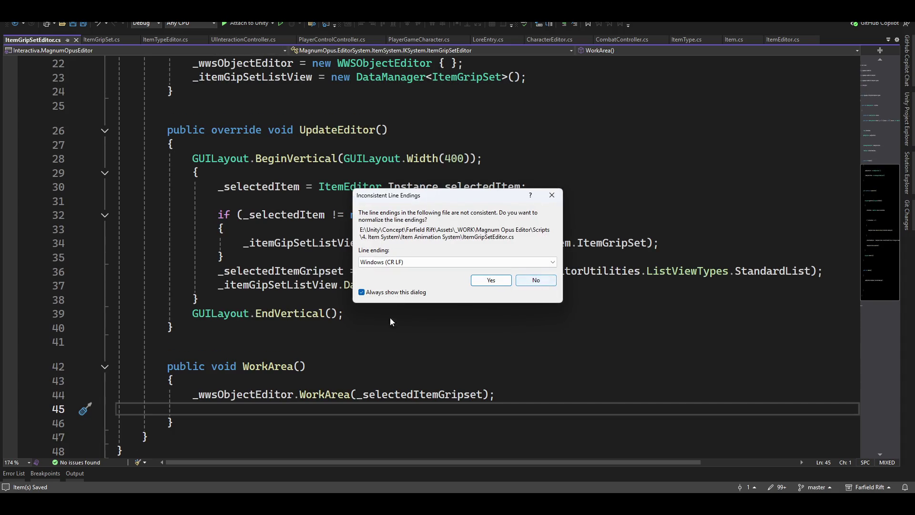
# Step: Decline line-ending normalization and delete the _itemGipSetListView field declaration
pyautogui.click(537, 281)
pyautogui.scroll(6, 401, 320)
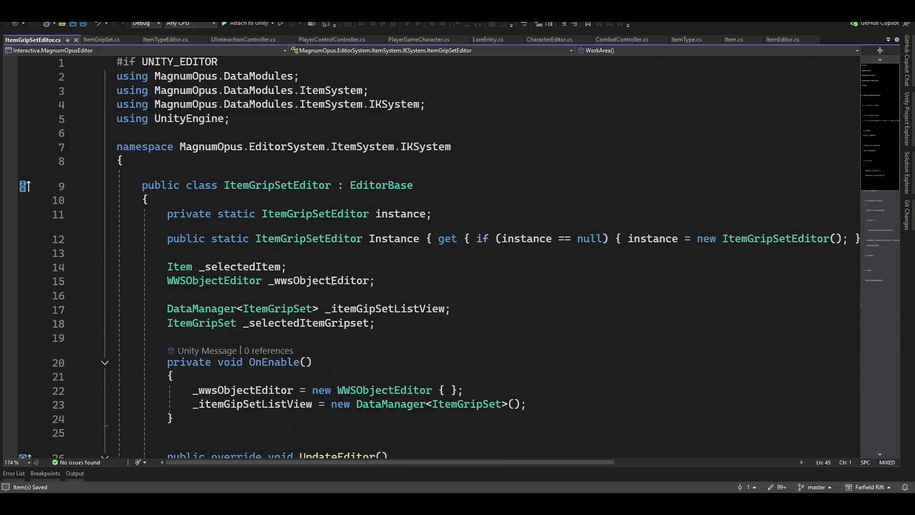
pyautogui.scroll(-3, 409, 201)
pyautogui.click(409, 201)
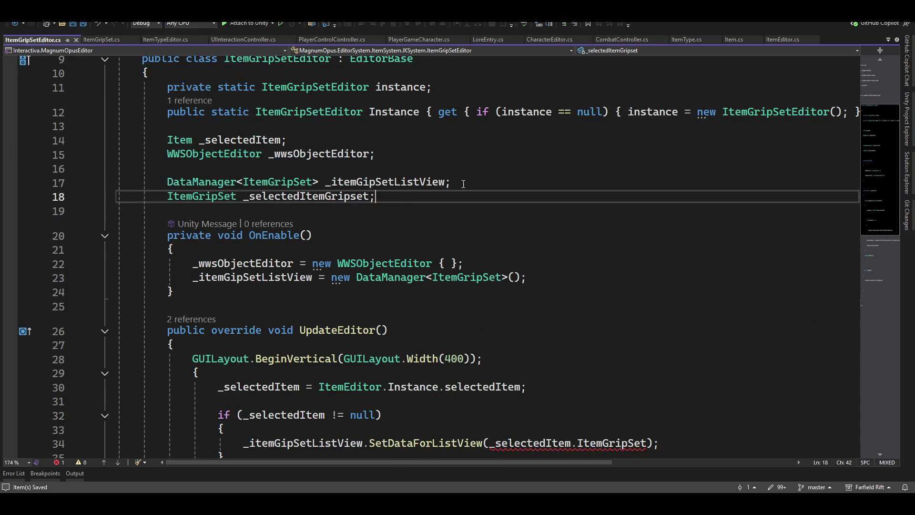
pyautogui.click(463, 184)
pyautogui.press('Home')
pyautogui.hotkey('shift', 'End')
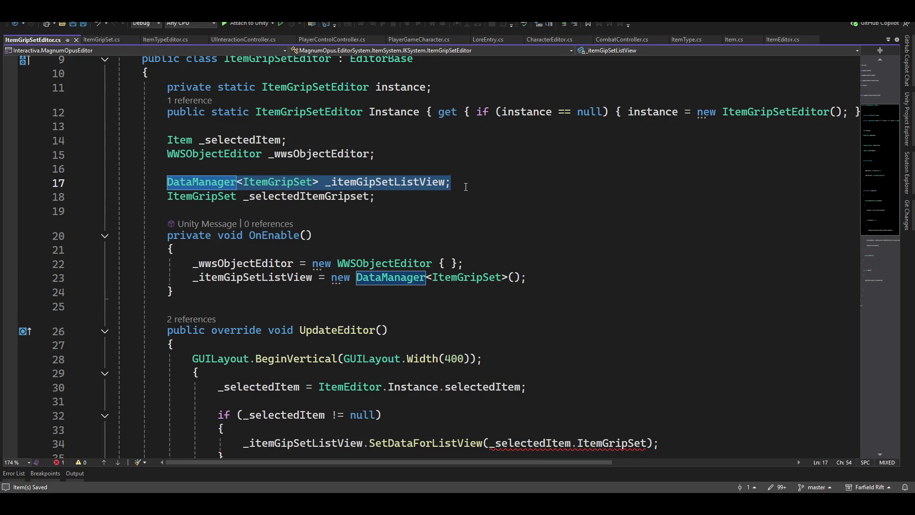
pyautogui.press('Delete')
# Step: Delete the SetDataForListView statement and paste the list view lines over the empty null-check block
pyautogui.press('Down')
pyautogui.press('Down')
pyautogui.press('Down')
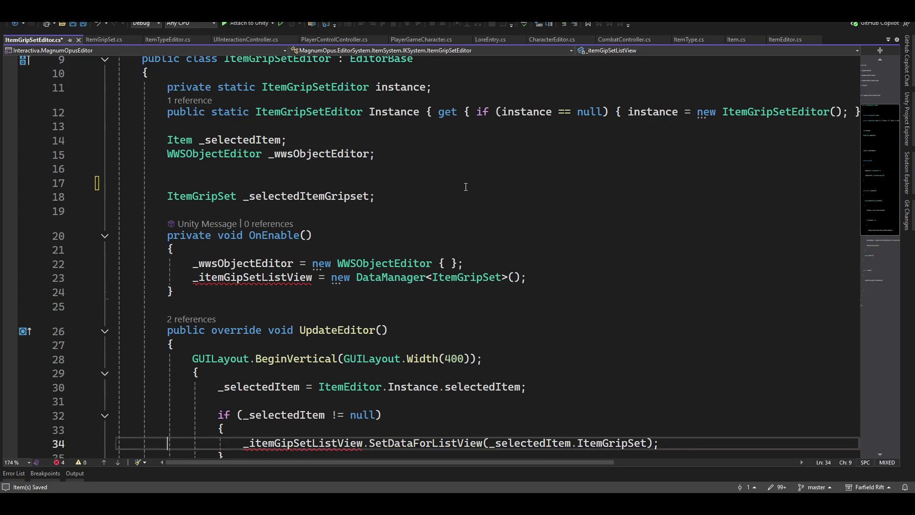
pyautogui.hotkey('shift', 'End')
pyautogui.press('Delete')
pyautogui.press('Up')
pyautogui.press('Up')
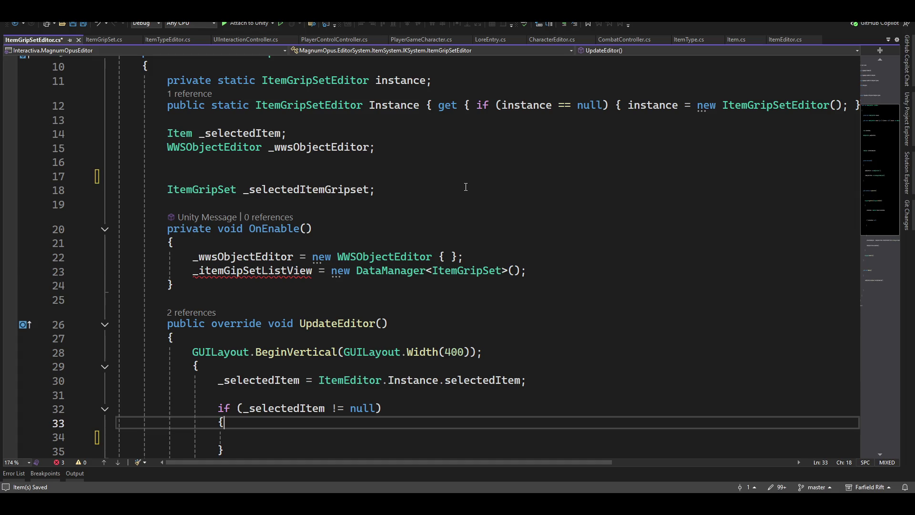
pyautogui.hotkey('ctrl', 'Right')
pyautogui.hotkey('ctrl', 'Right')
pyautogui.hotkey('ctrl', 'Right')
pyautogui.press('Home')
pyautogui.hotkey('shift', 'Down')
pyautogui.hotkey('shift', 'Down')
pyautogui.hotkey('shift', 'Down')
pyautogui.write('_selectedItemGripset = _itemGipSetListView.ListView(EditorUtilities.ListViewTypes.StandardList); _itemGipSetListView.DataButtons();')
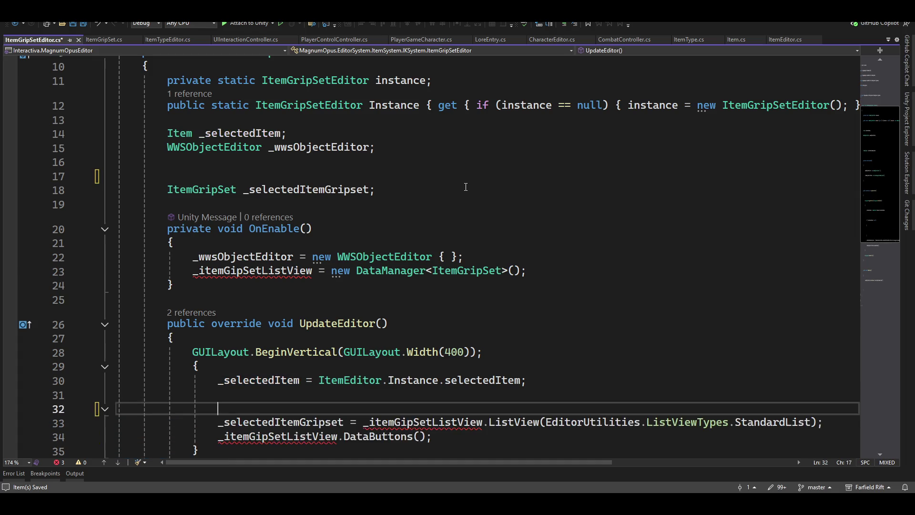
pyautogui.press('Down')
# Step: Remove the leftover _selectedItemGripset and DataButtons lines and the extra blank line in UpdateEditor
pyautogui.scroll(-1, 466, 186)
pyautogui.press('Down')
pyautogui.press('Down')
pyautogui.press('Down')
pyautogui.press('Up')
pyautogui.press('Up')
pyautogui.press('Up')
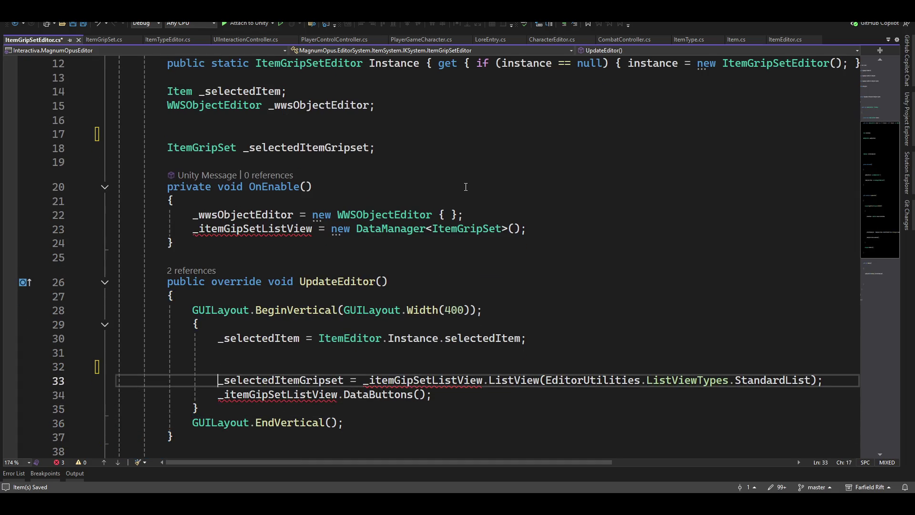
pyautogui.hotkey('ctrl', 'w')
pyautogui.hotkey('shift', 'Down')
pyautogui.hotkey('shift', 'End')
pyautogui.press('Delete')
pyautogui.press('Up')
pyautogui.press('Up')
pyautogui.press('Up')
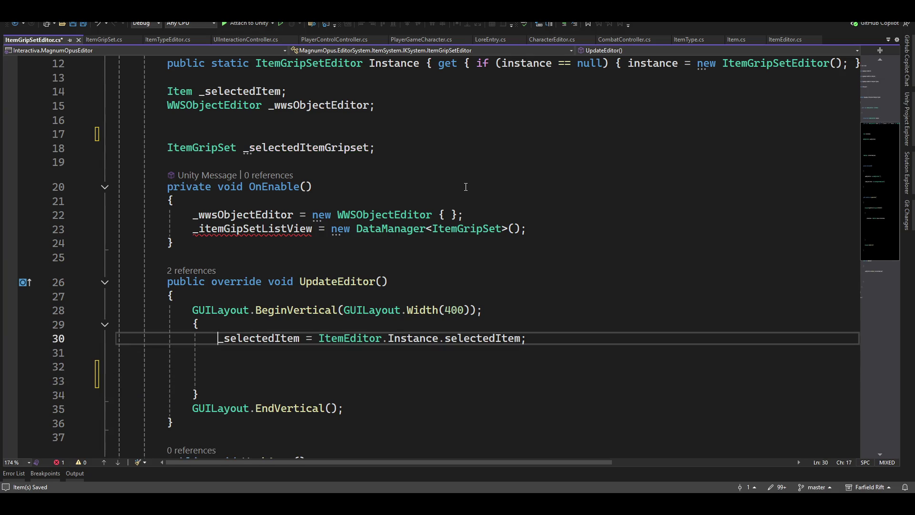
pyautogui.press('End')
pyautogui.press('Delete')
# Step: Delete the _itemGipSetListView initialization in OnEnable and review the file
pyautogui.press('Up')
pyautogui.press('Up')
pyautogui.press('Up')
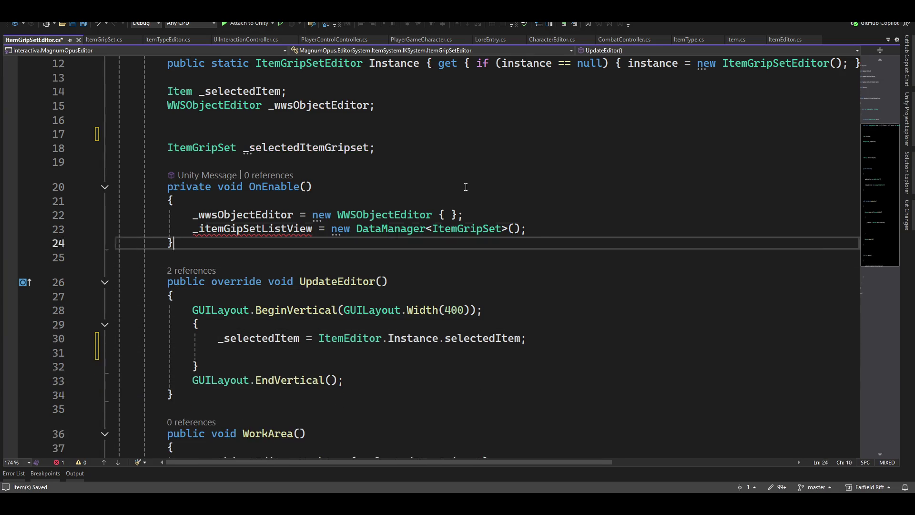
pyautogui.press('Home')
pyautogui.hotkey('shift', 'End')
pyautogui.press('Delete')
pyautogui.press('Up')
pyautogui.press('Up')
pyautogui.press('Up')
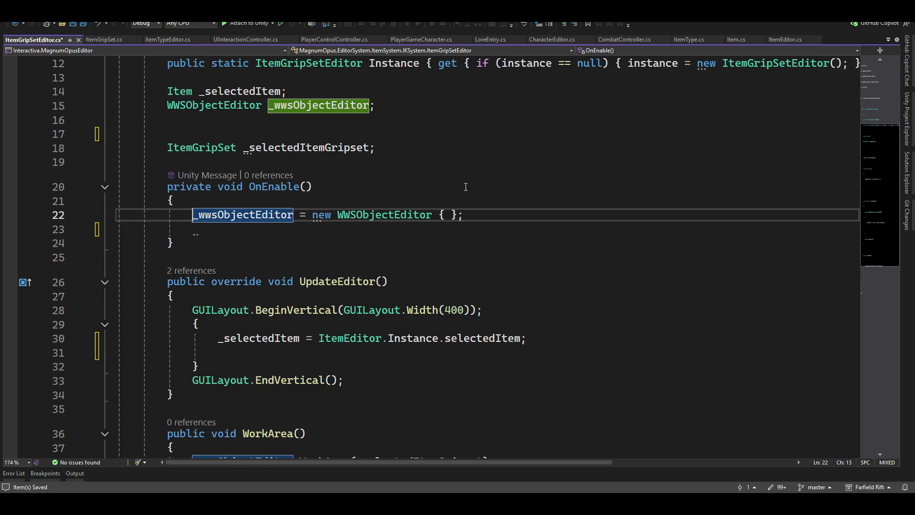
pyautogui.press('Up')
pyautogui.press('Up')
pyautogui.press('Up')
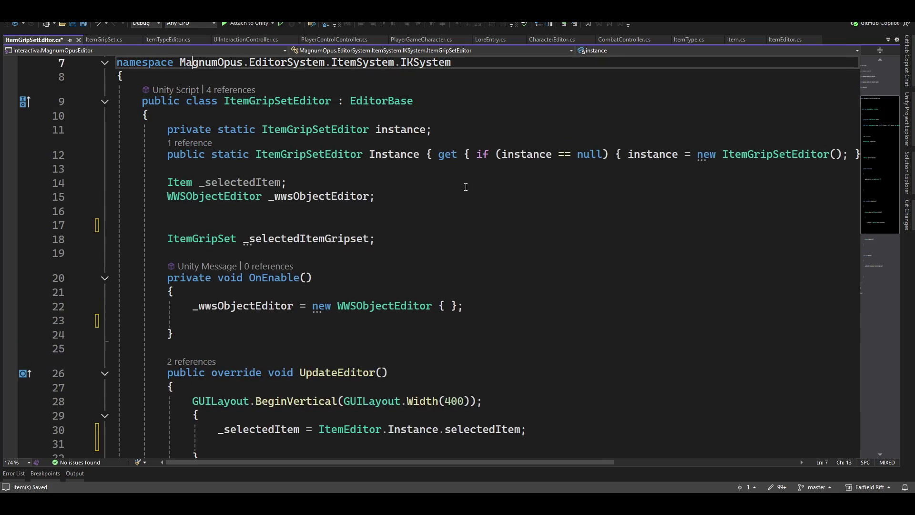
pyautogui.press('Down')
pyautogui.press('Down')
pyautogui.press('Down')
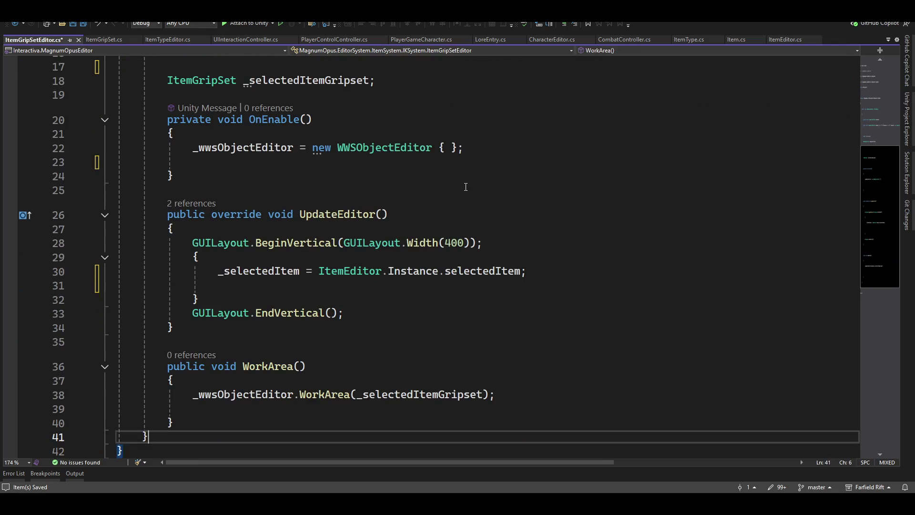
pyautogui.press('Up')
pyautogui.press('Up')
pyautogui.press('Up')
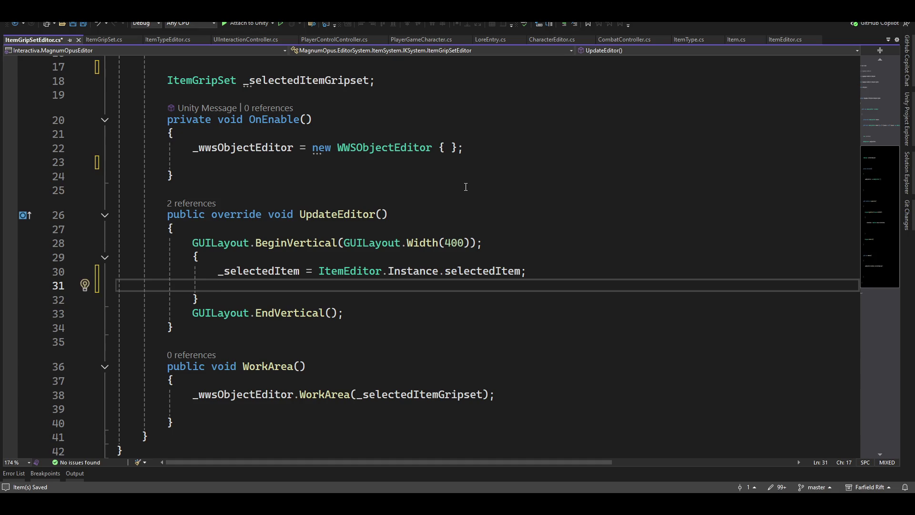
# Step: Add the "box" style argument to the BeginVertical call
pyautogui.press('Up')
pyautogui.press('Up')
pyautogui.press('Up')
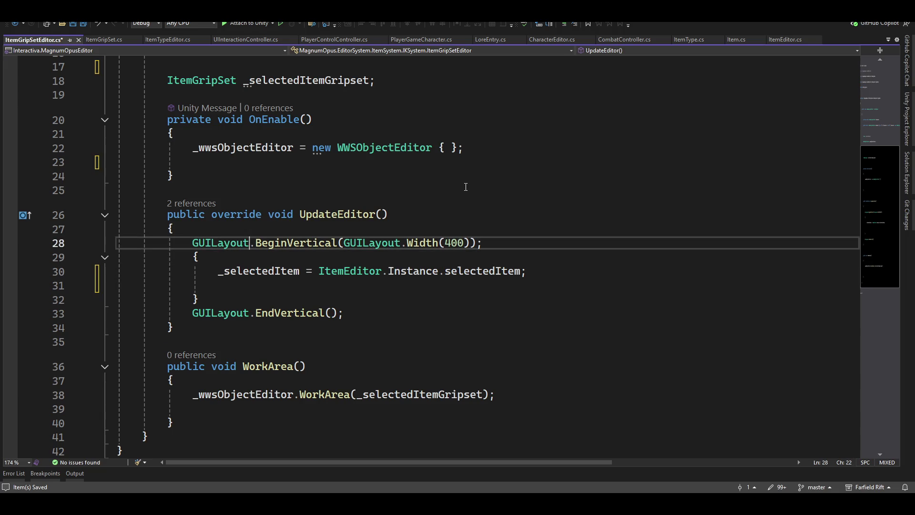
pyautogui.hotkey('ctrl', 'Right')
pyautogui.hotkey('ctrl', 'Right')
pyautogui.hotkey('ctrl', 'Right')
pyautogui.write('"box"')
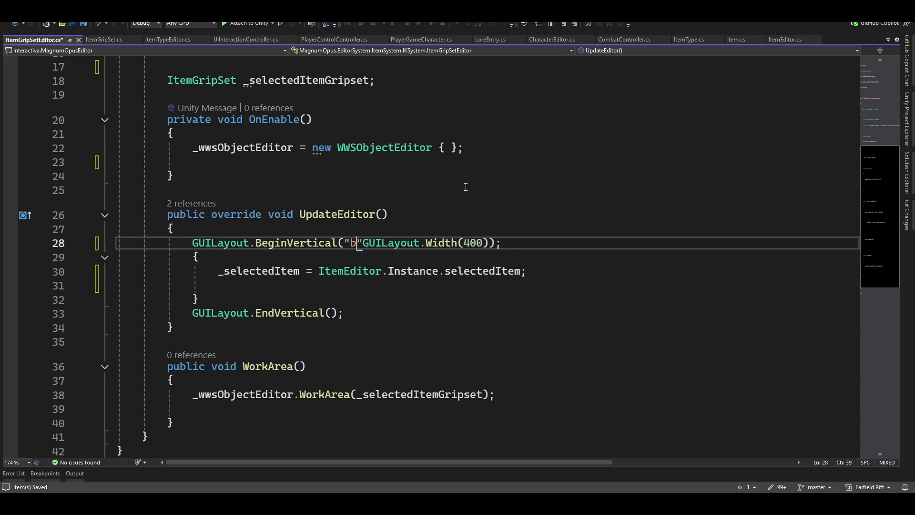
pyautogui.write(',')
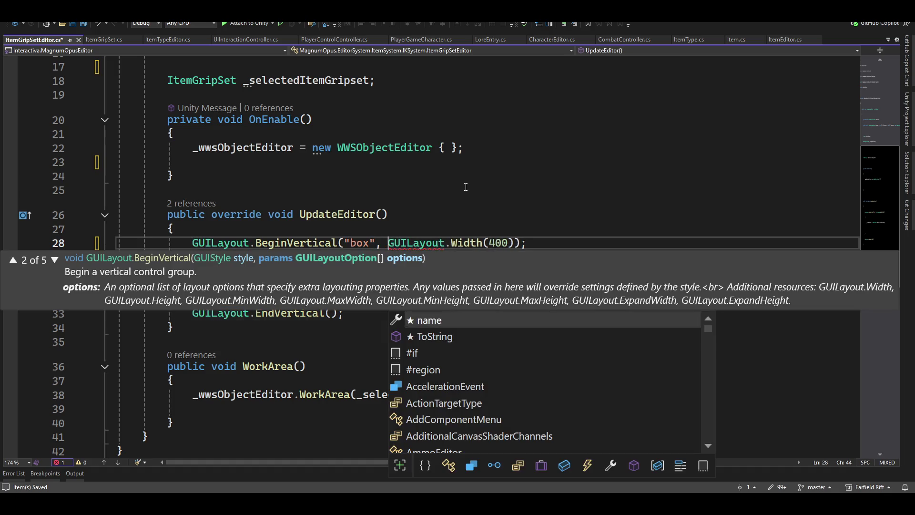
pyautogui.press('Escape')
pyautogui.press('Escape')
pyautogui.press('Down')
pyautogui.press('Down')
pyautogui.press('Down')
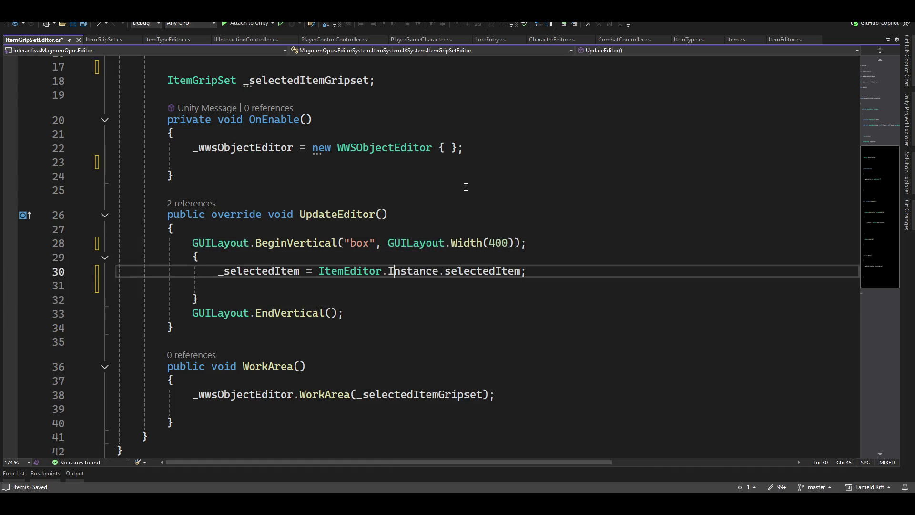
pyautogui.press('Up')
pyautogui.press('Up')
pyautogui.press('Up')
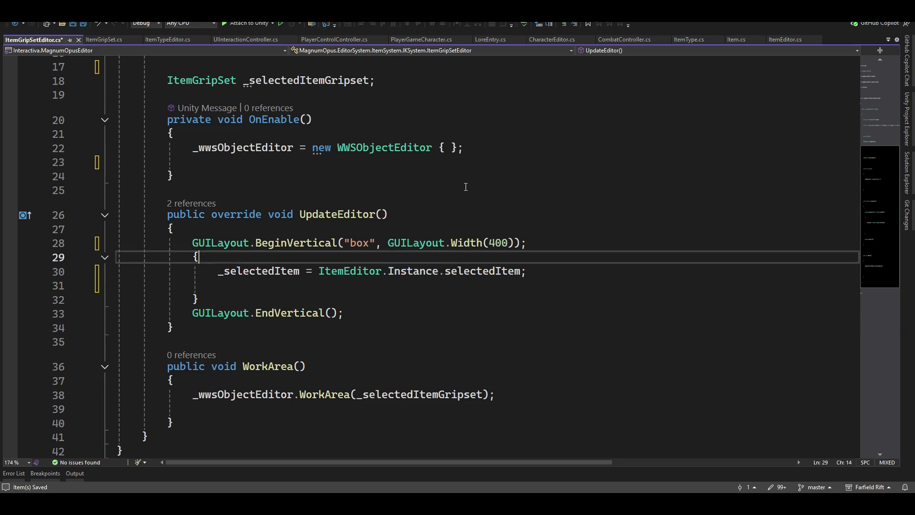
pyautogui.press('Down')
pyautogui.press('Down')
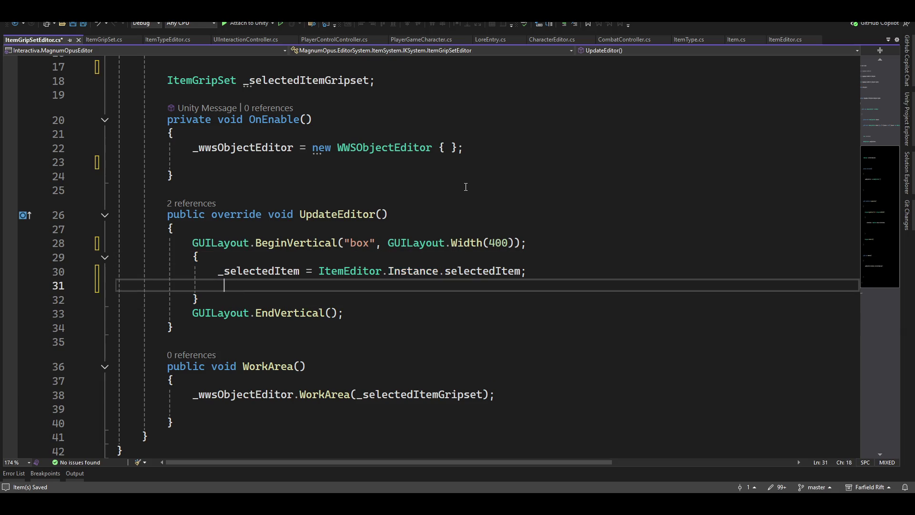
# Step: Write _selectedItemGripset = _selectedItem.ItemGripSet; on line 31, followed by blank lines
pyautogui.write('_sel')
pyautogui.press('Down')
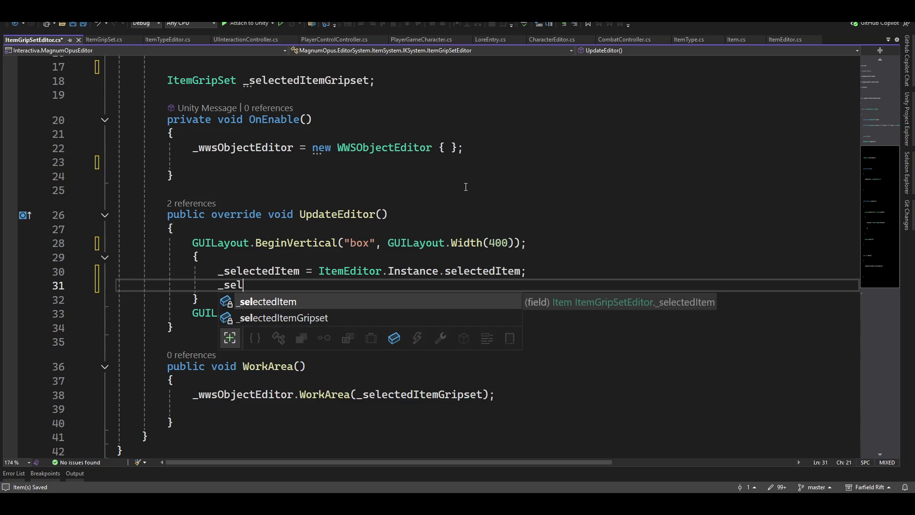
pyautogui.press('Tab')
pyautogui.write('= ')
pyautogui.write('_se')
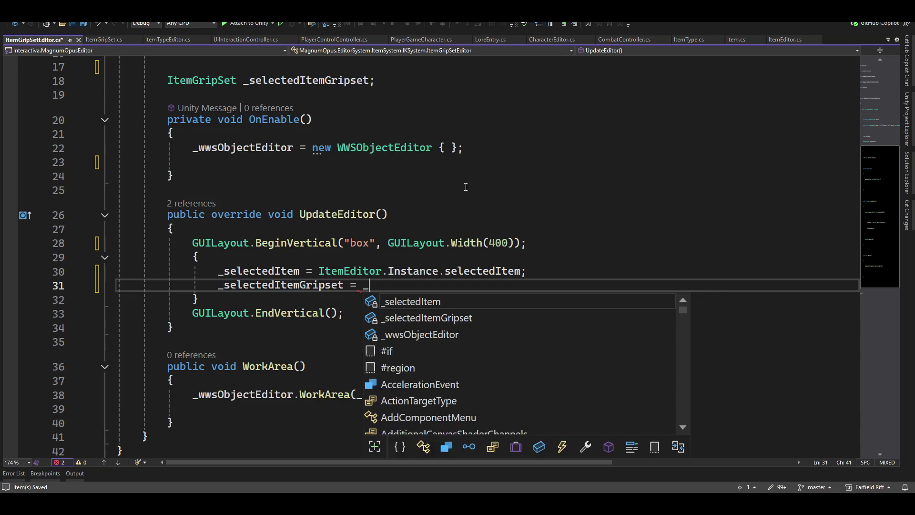
pyautogui.press('Tab')
pyautogui.write('.')
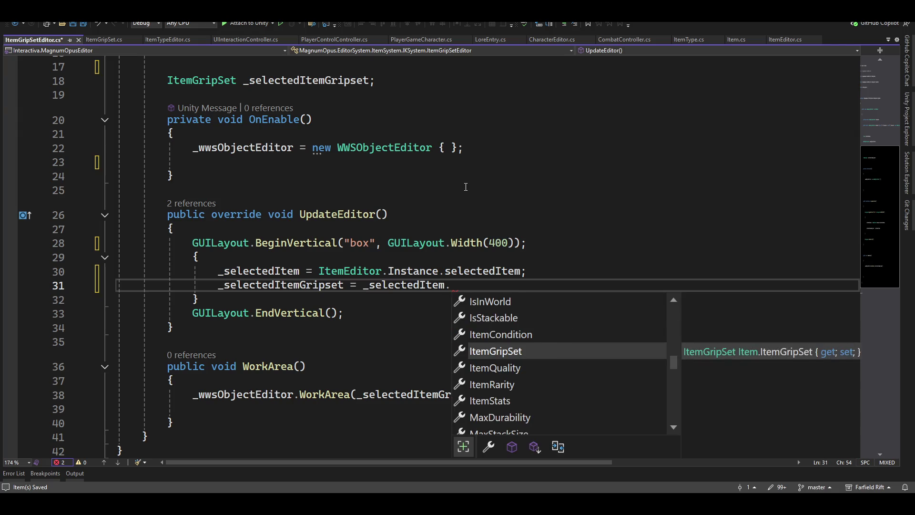
pyautogui.press('Tab')
pyautogui.write(';')
pyautogui.press('Up')
pyautogui.press('Down')
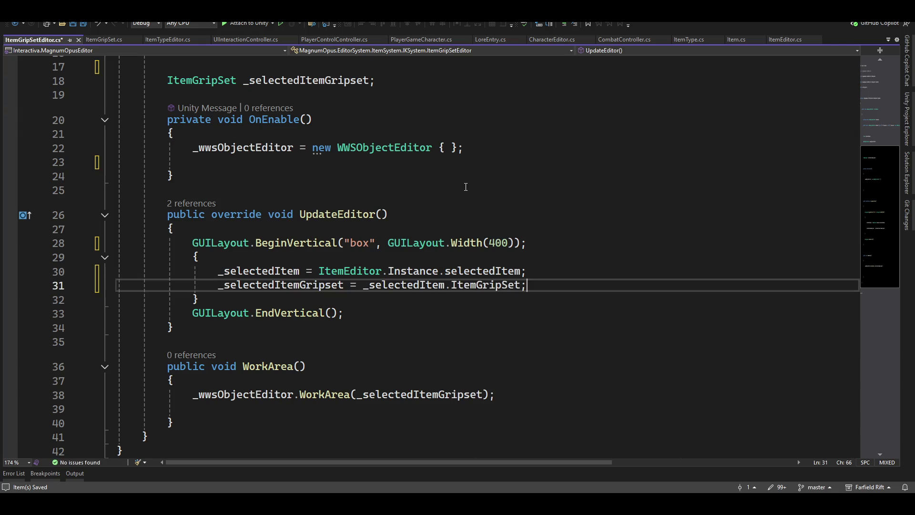
pyautogui.press('Return')
pyautogui.press('Return')
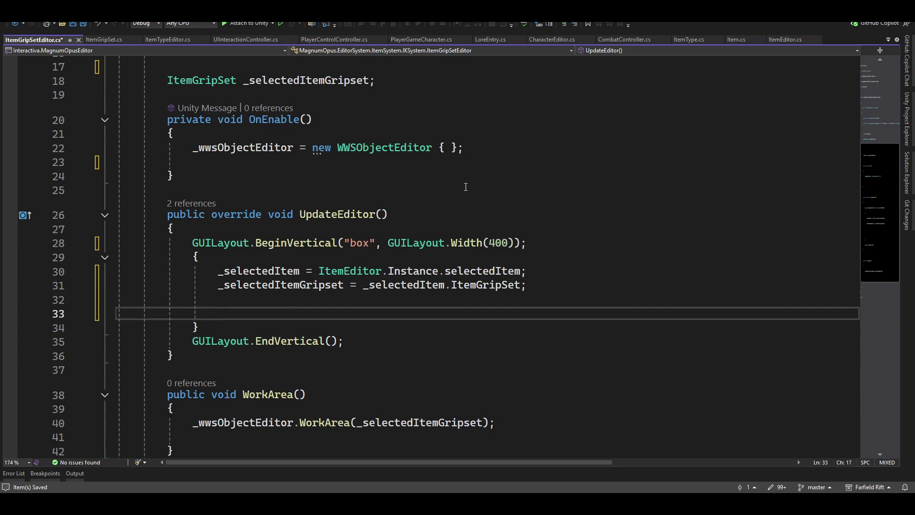
# Step: Insert an if (_selectedItemGripset != null) block with braces on separate lines and an indented empty line
pyautogui.write('if(')
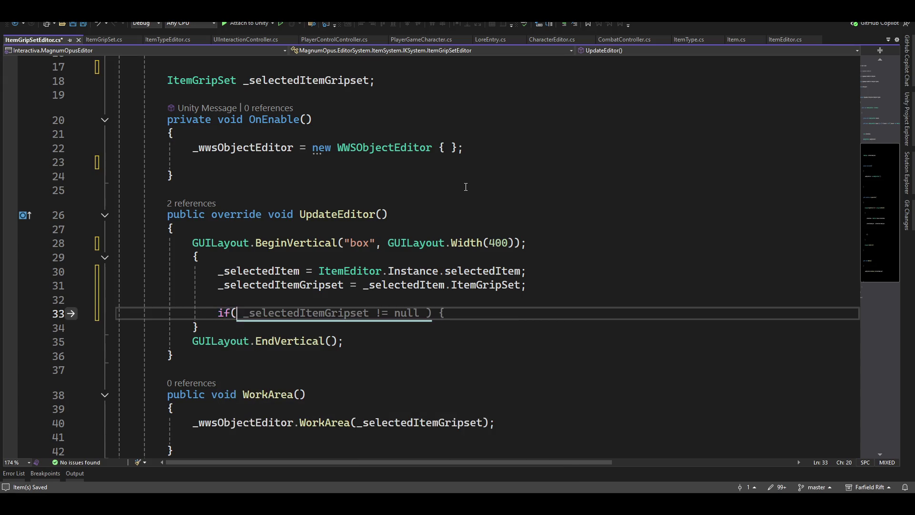
pyautogui.press('Tab')
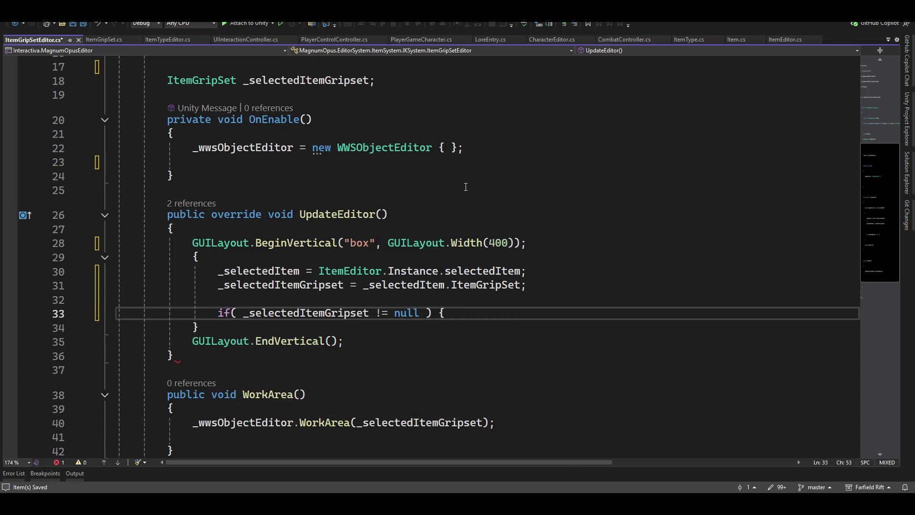
pyautogui.write('}')
pyautogui.press('Left')
pyautogui.press('Left')
pyautogui.press('Left')
pyautogui.press('Return')
pyautogui.press('Right')
pyautogui.press('Return')
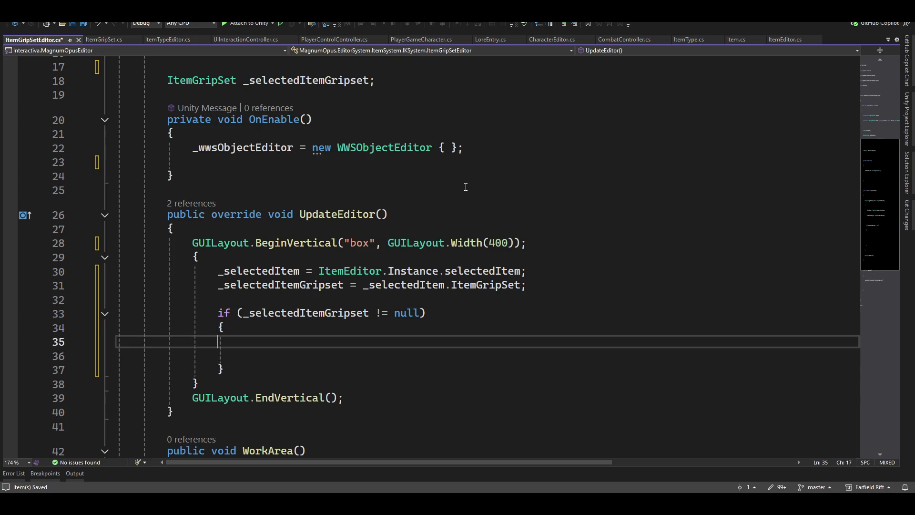
pyautogui.press('Tab')
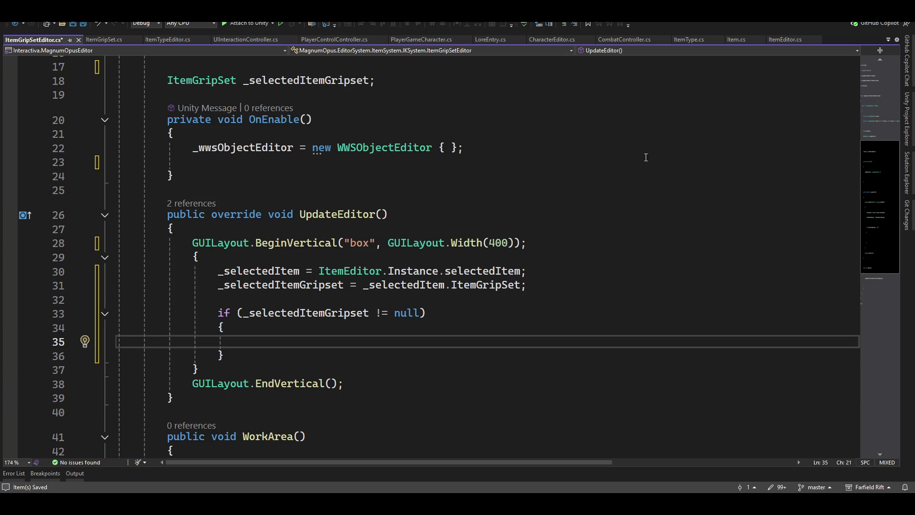
# Step: Save ItemGripSetEditor, try play mode in Unity, and show the CS1001/CS1002 console errors
pyautogui.click(83, 23)
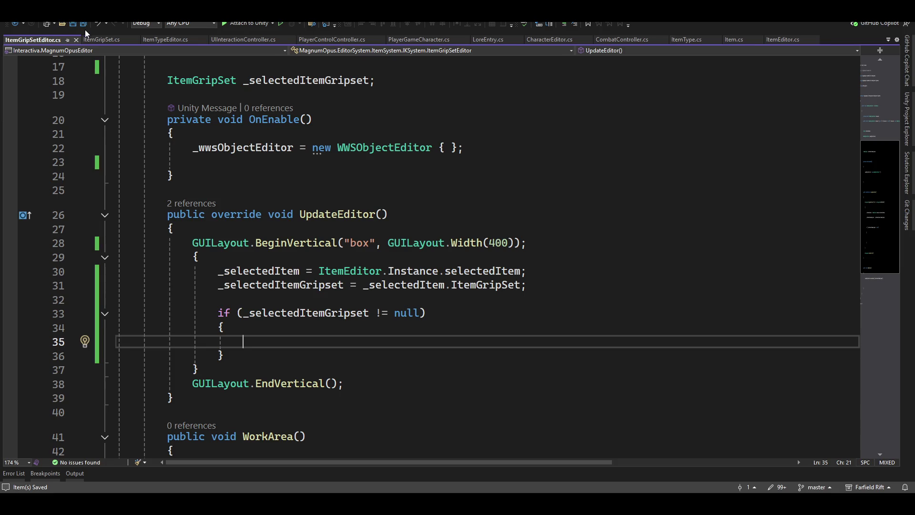
pyautogui.hotkey('alt', 'Tab')
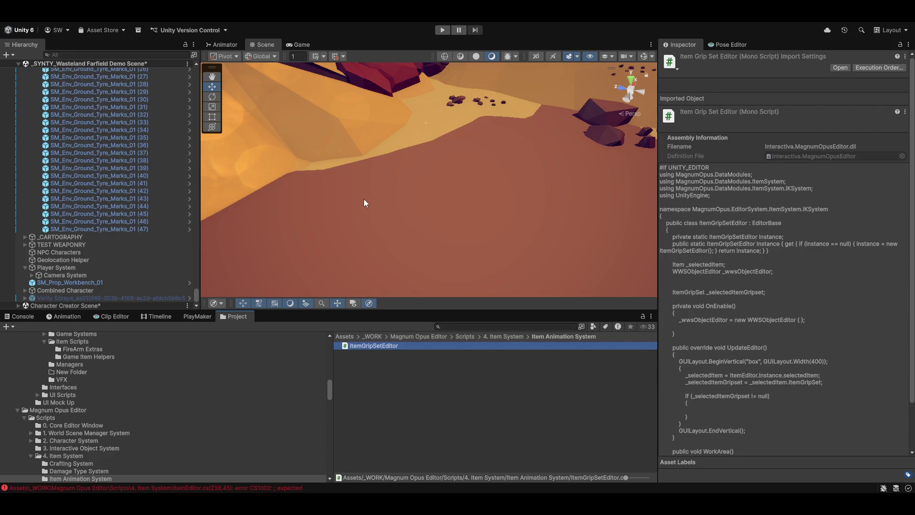
pyautogui.click(364, 203)
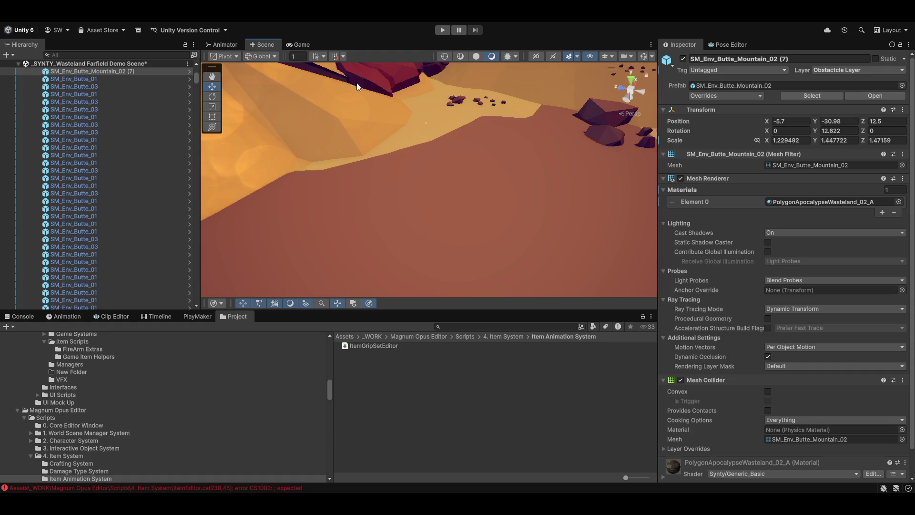
pyautogui.click(442, 31)
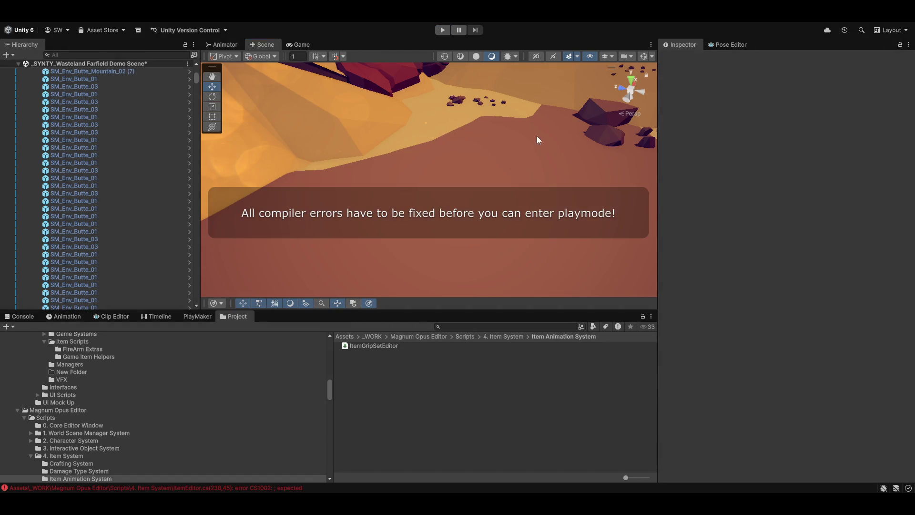
pyautogui.click(153, 488)
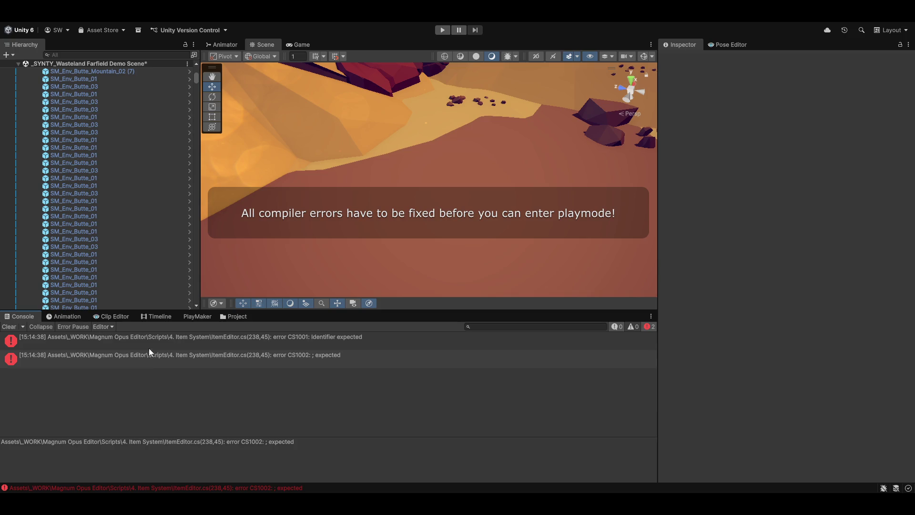
# Step: Delete the stray 'item' on line 238 of ItemEditor.cs, then return to Unity
pyautogui.doubleClick(171, 343)
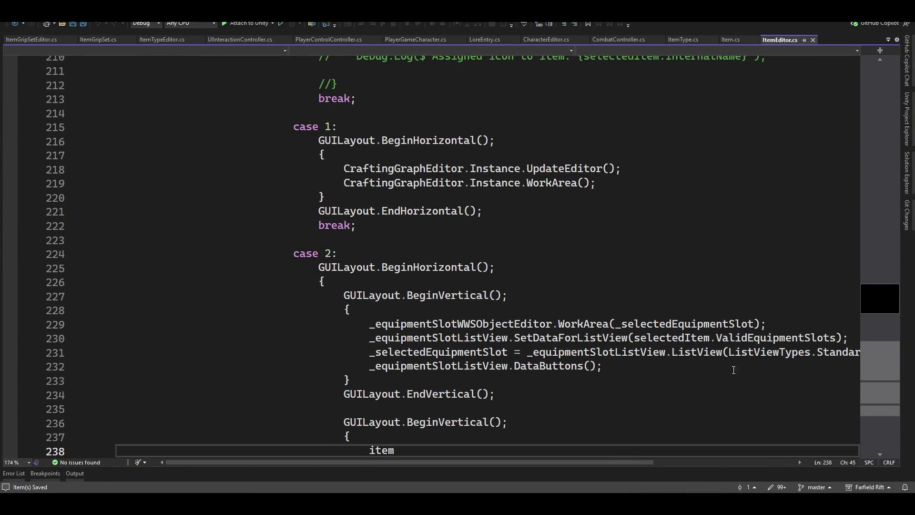
pyautogui.scroll(-4, 619, 334)
pyautogui.click(419, 295)
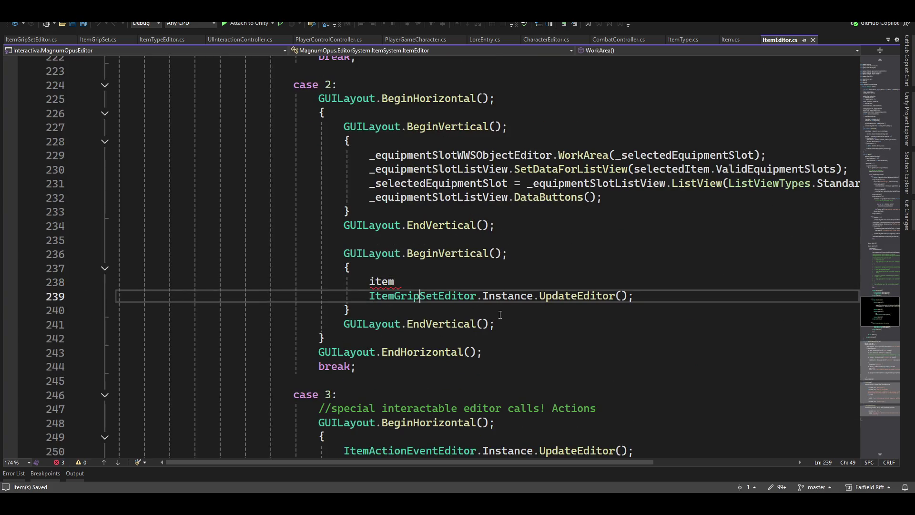
pyautogui.press('Up')
pyautogui.hotkey('shift', 'Home')
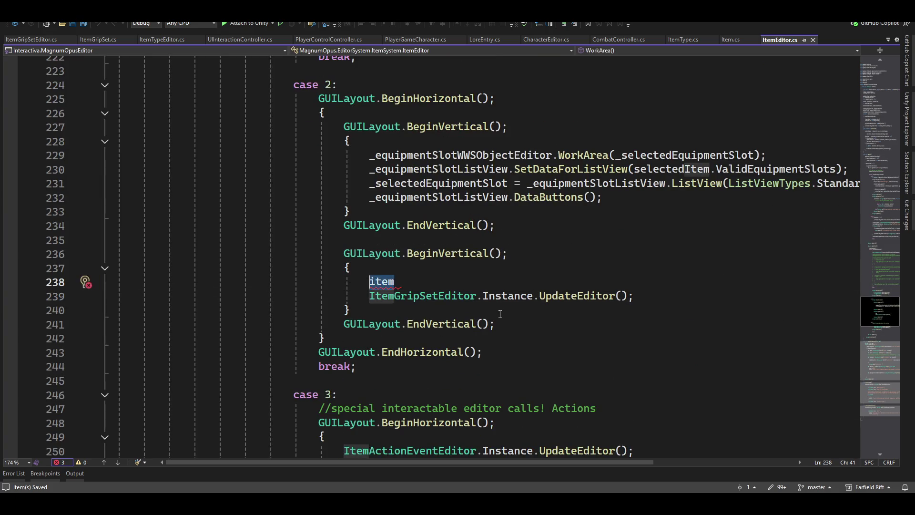
pyautogui.press('BackSpace')
pyautogui.press('BackSpace')
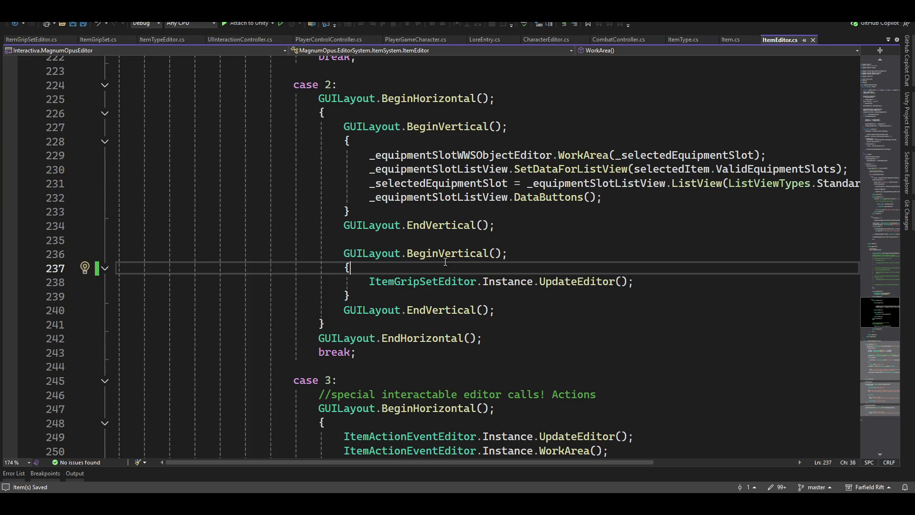
pyautogui.hotkey('alt', 'Tab')
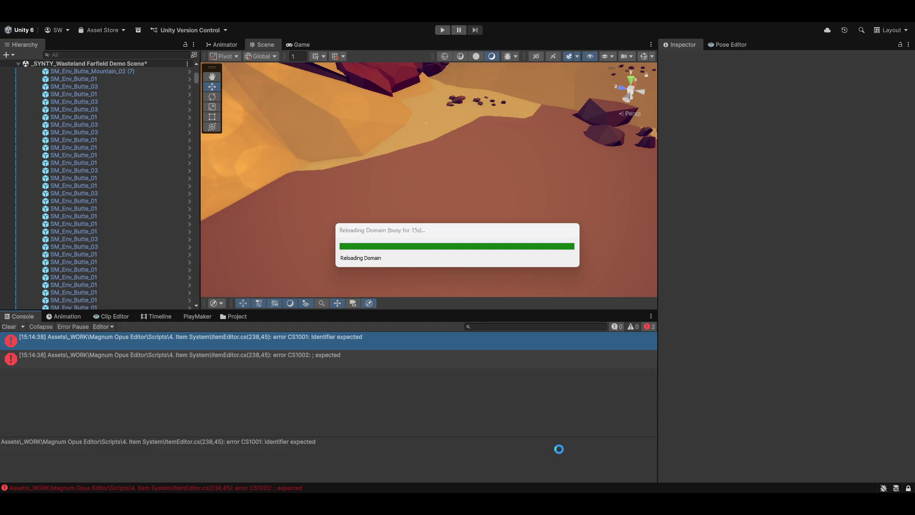
# Step: Wait for Unity to finish reloading the domain with zero compile errors
pyautogui.moveTo(606, 504)
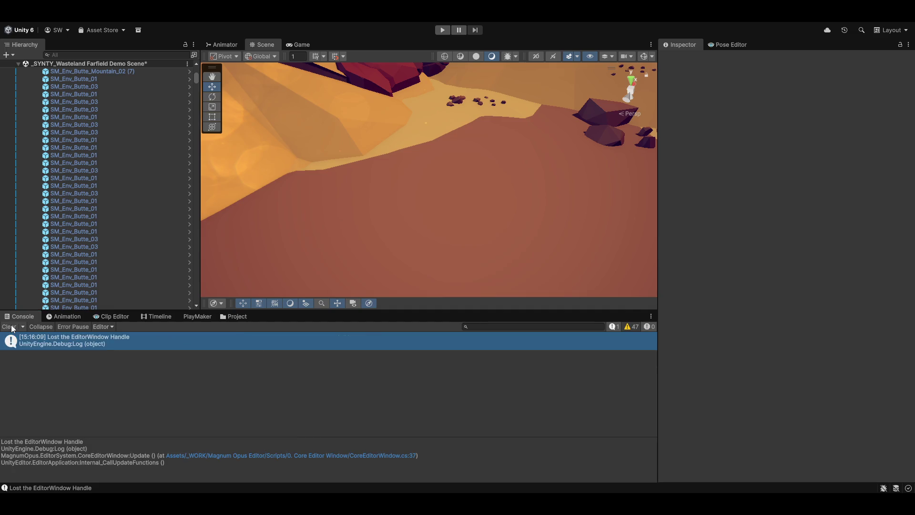
# Step: Clear the Console, collapse Utetopia_Assets, switch to the Game view and enter play mode
pyautogui.click(13, 328)
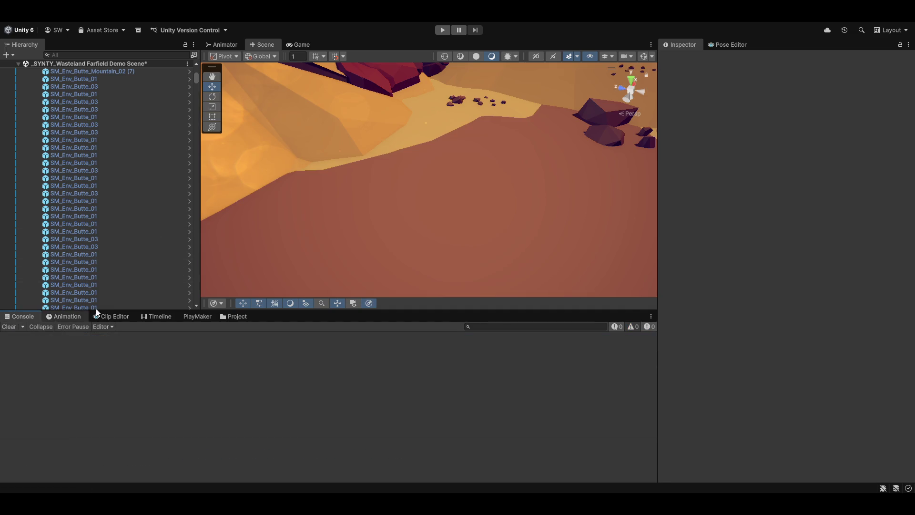
pyautogui.scroll(5, 97, 167)
pyautogui.scroll(10, 94, 235)
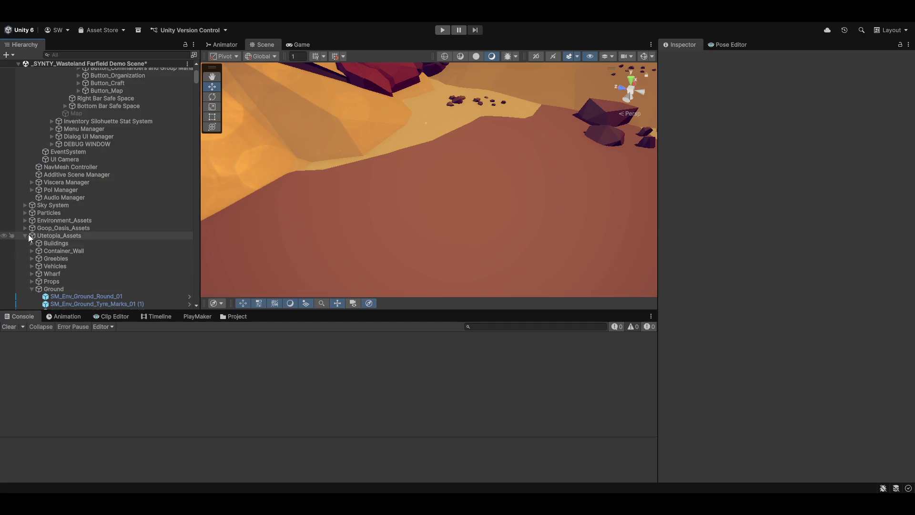
pyautogui.click(26, 236)
pyautogui.scroll(-2, 119, 250)
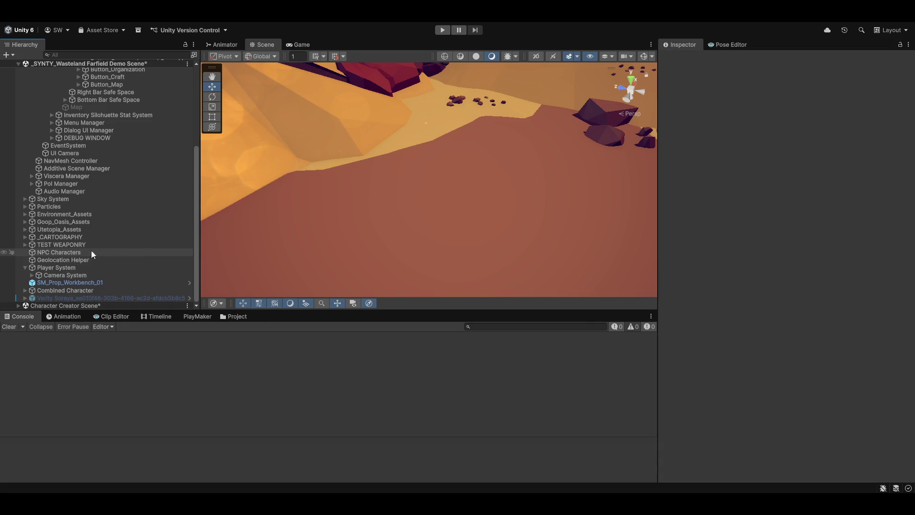
pyautogui.click(74, 282)
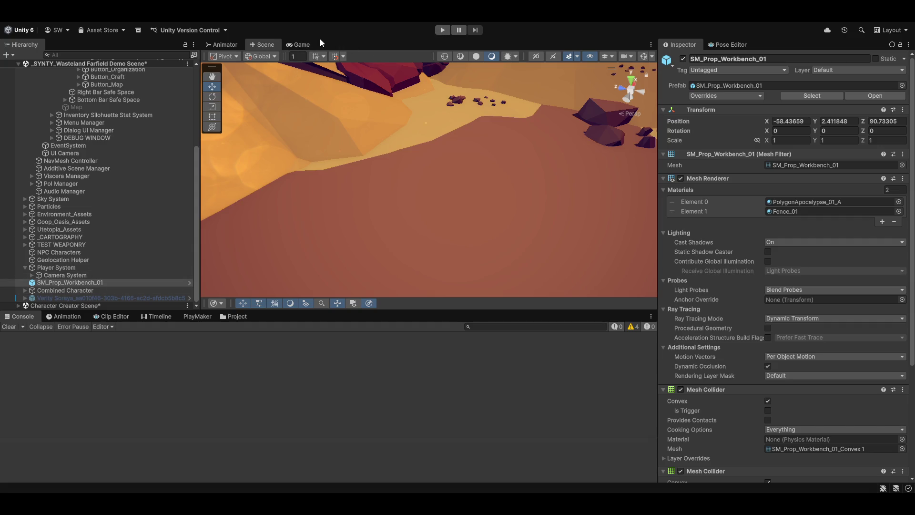
pyautogui.click(302, 45)
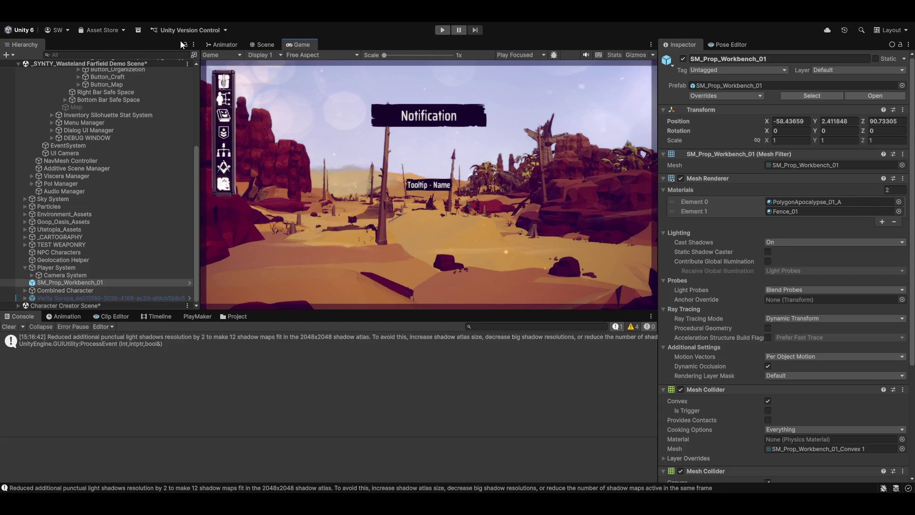
pyautogui.click(439, 30)
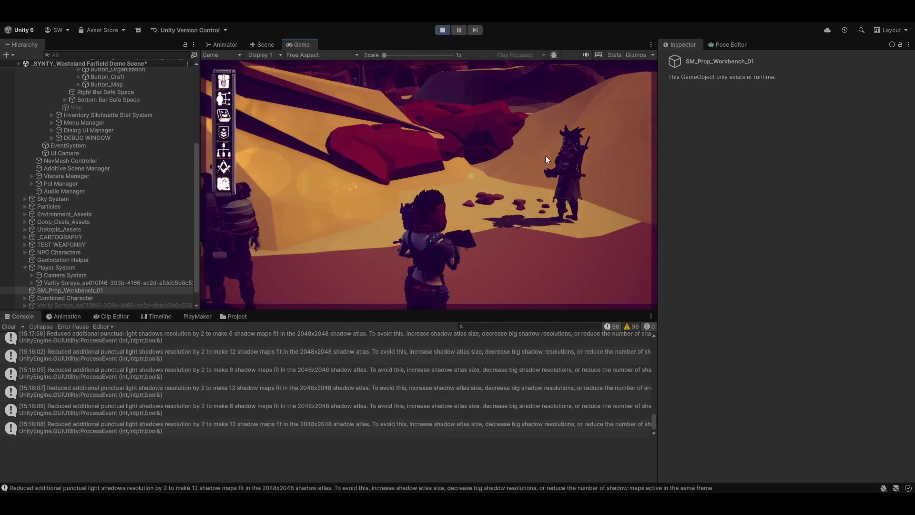
# Step: Talk to Sgt SandHawk and pick the End Conversation reply
pyautogui.click(574, 155)
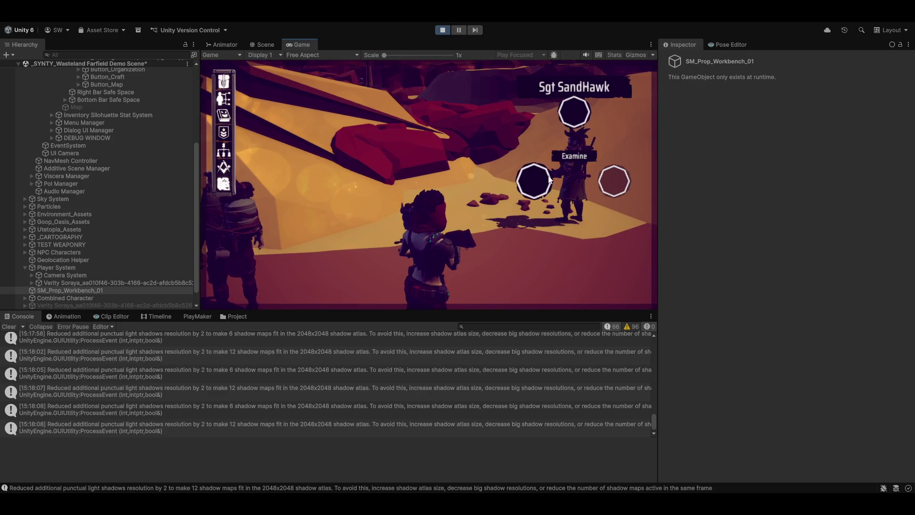
pyautogui.click(573, 109)
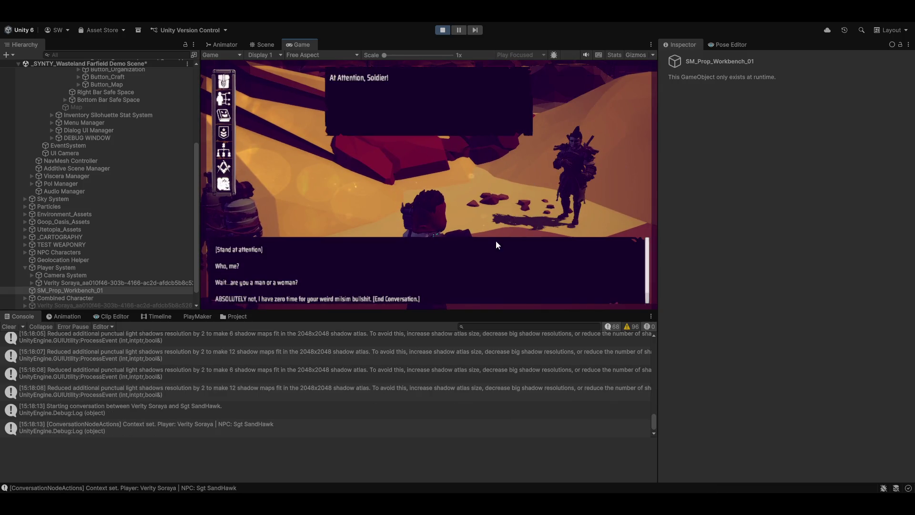
pyautogui.click(222, 305)
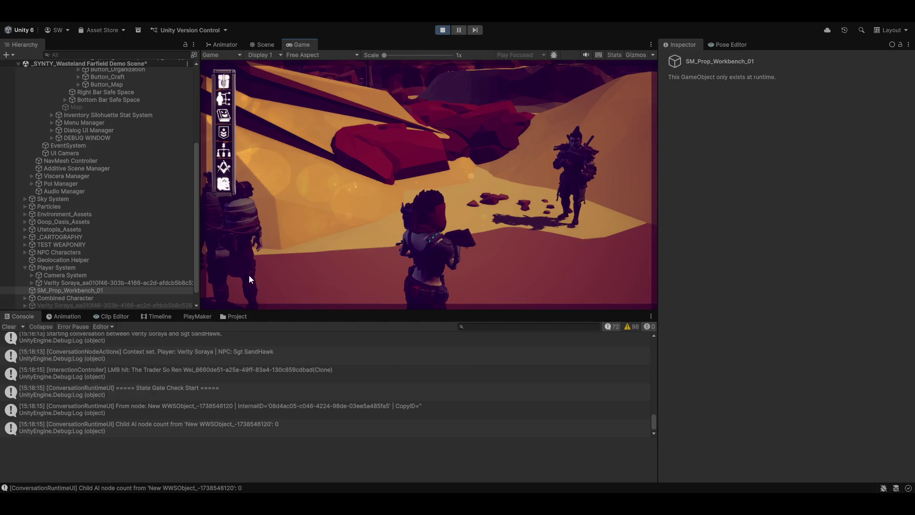
# Step: Walk the character with WASD past the NPC up to the turret
pyautogui.press('a')
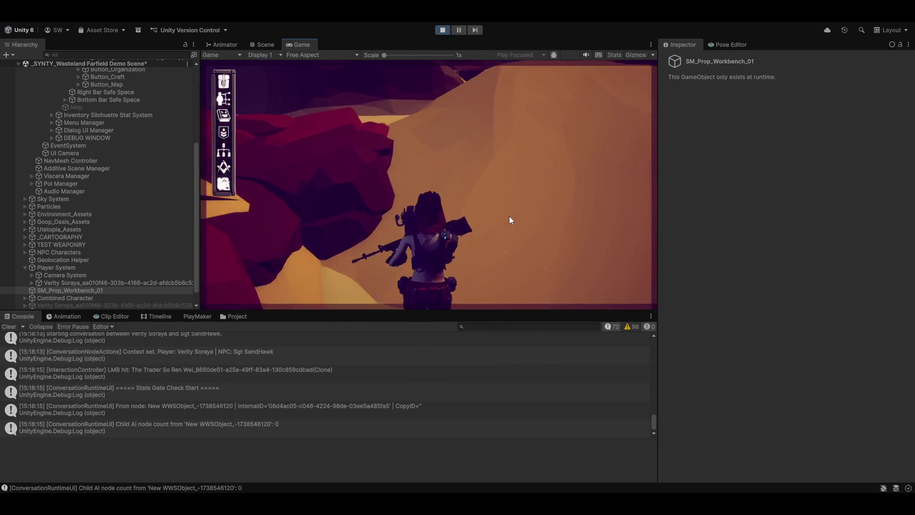
pyautogui.press('d')
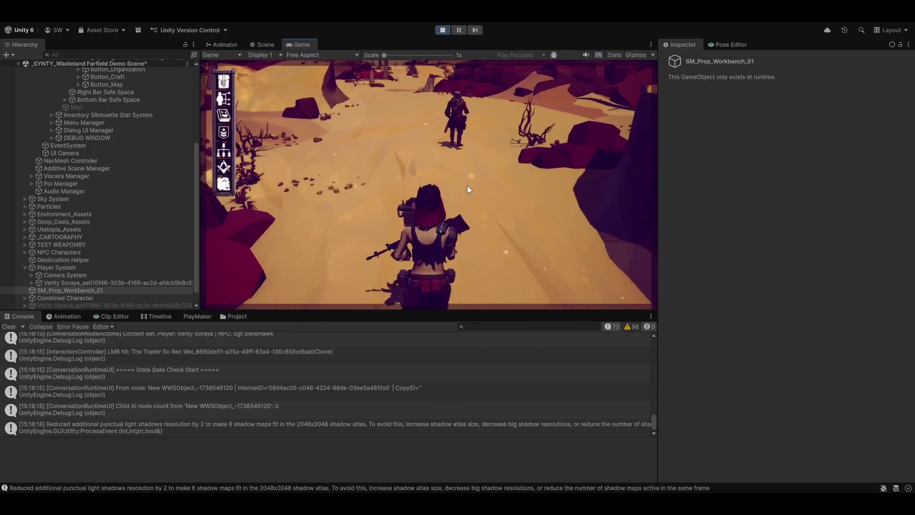
pyautogui.press('w')
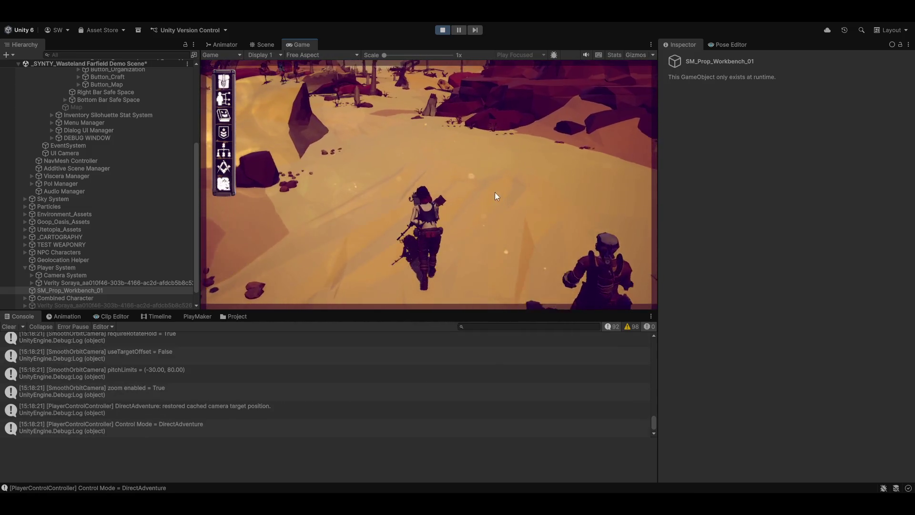
pyautogui.press('d')
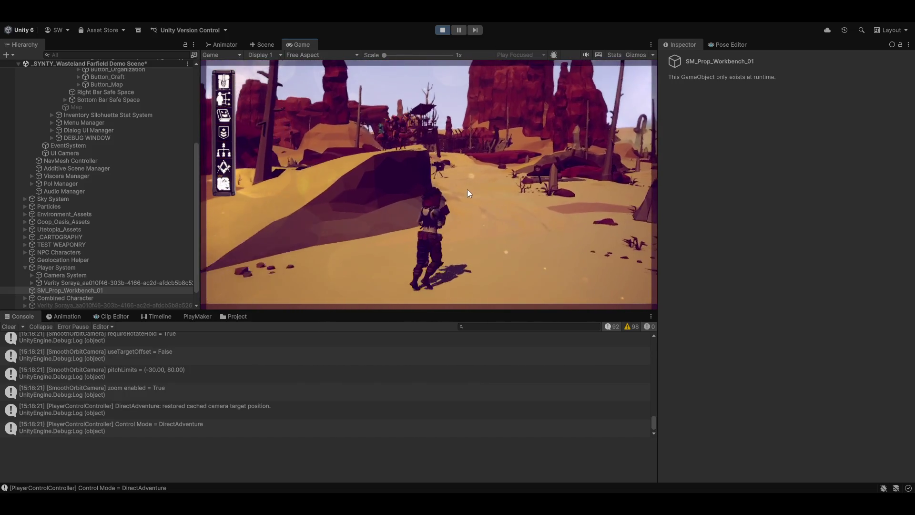
pyautogui.press('a')
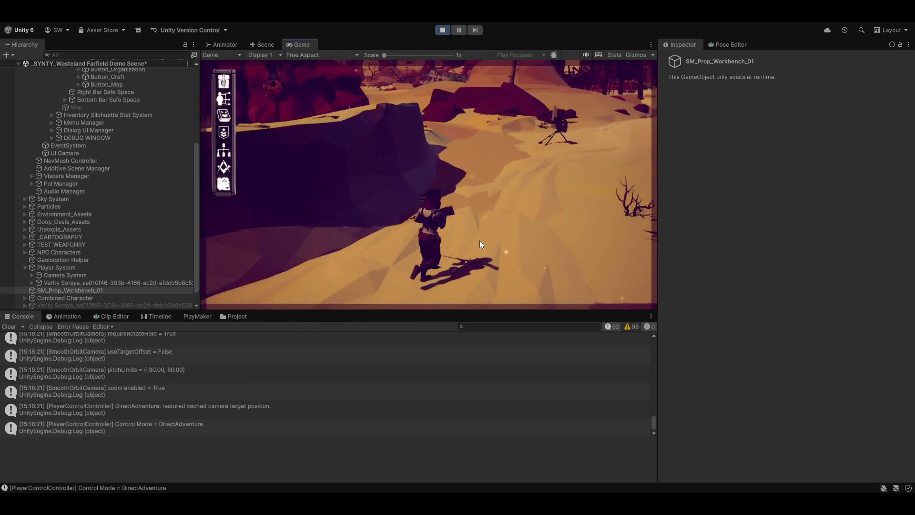
pyautogui.press('w')
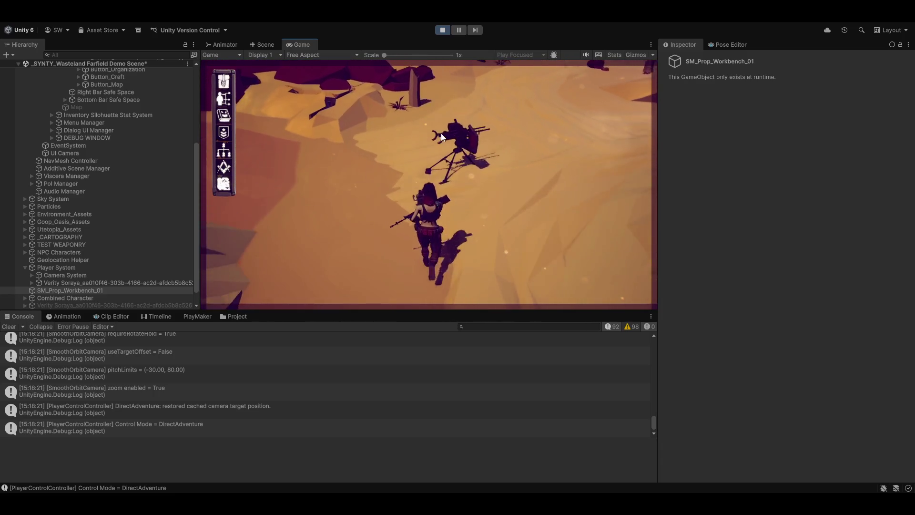
# Step: Mount the turret with its Use action, then dismount with E and run off
pyautogui.click(447, 169)
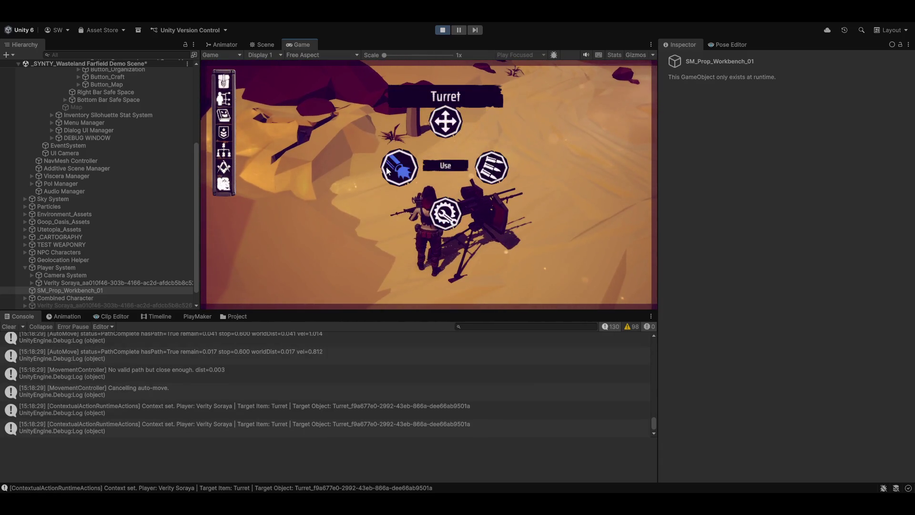
pyautogui.click(403, 169)
pyautogui.click(403, 169)
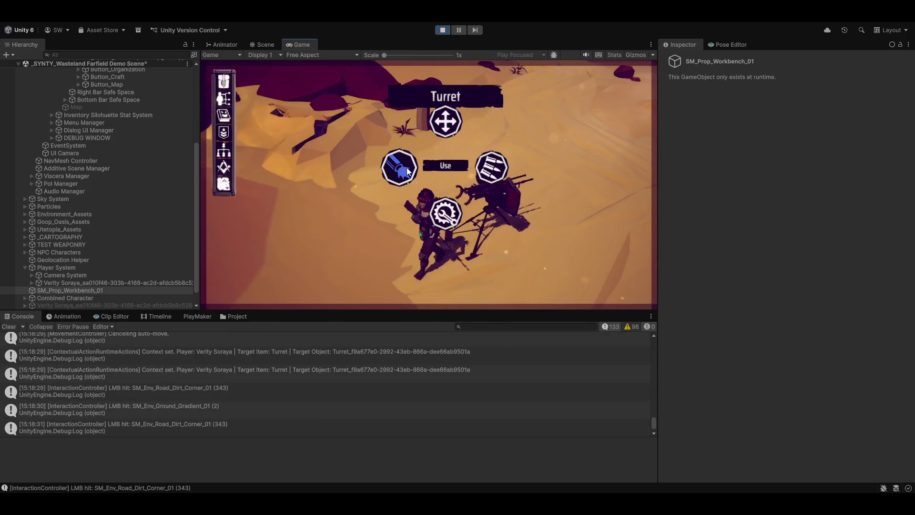
pyautogui.click(513, 192)
pyautogui.click(517, 179)
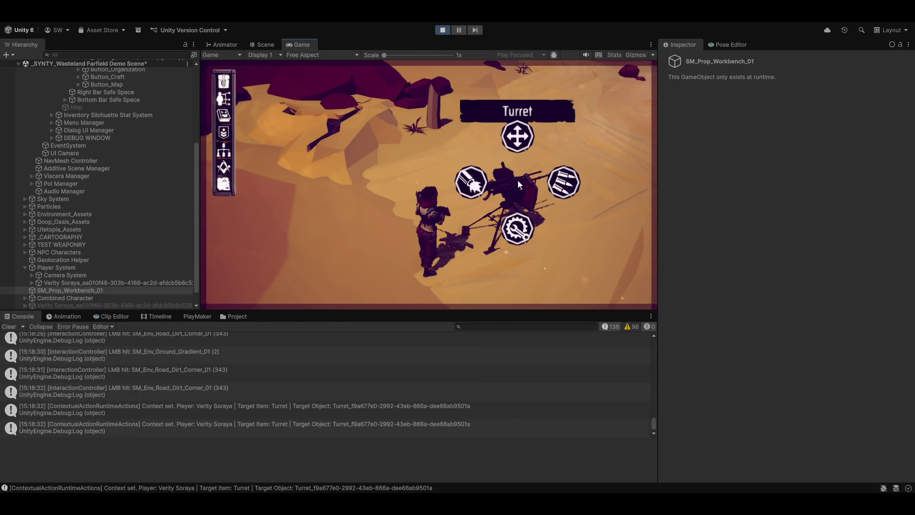
pyautogui.click(472, 182)
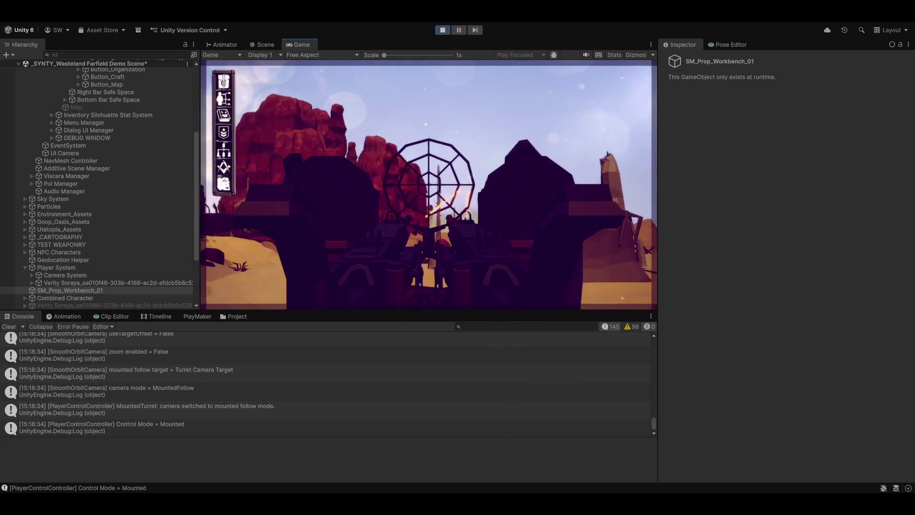
pyautogui.press('e')
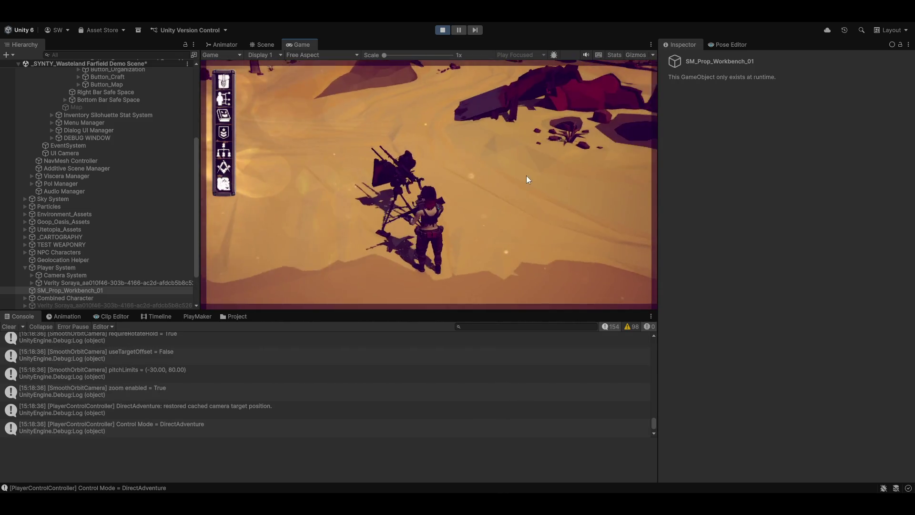
pyautogui.press('w')
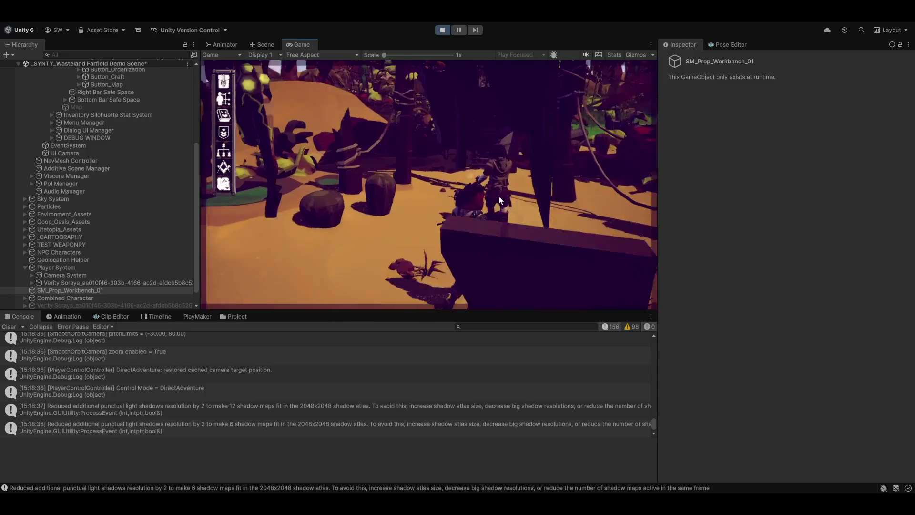
# Step: Talk with Mordecai Aria, end with 'I was just passing through', then stop play mode
pyautogui.click(497, 201)
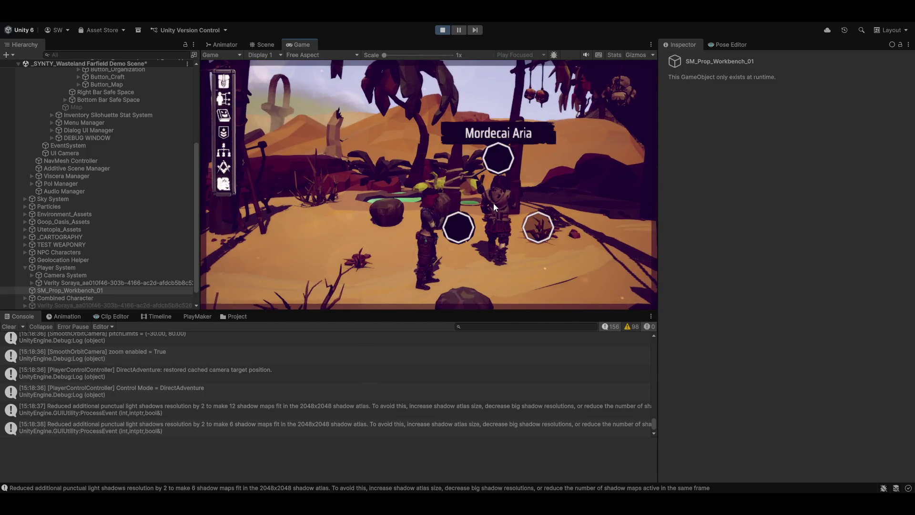
pyautogui.click(484, 170)
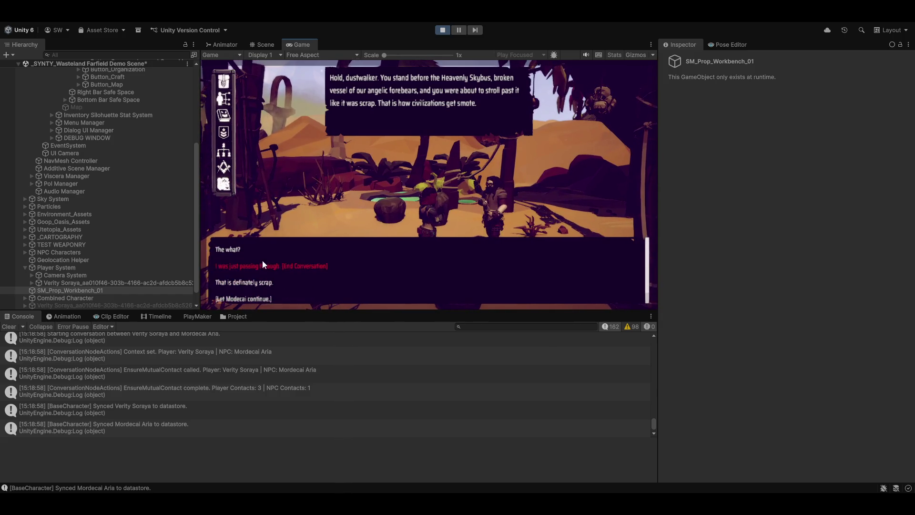
pyautogui.click(245, 264)
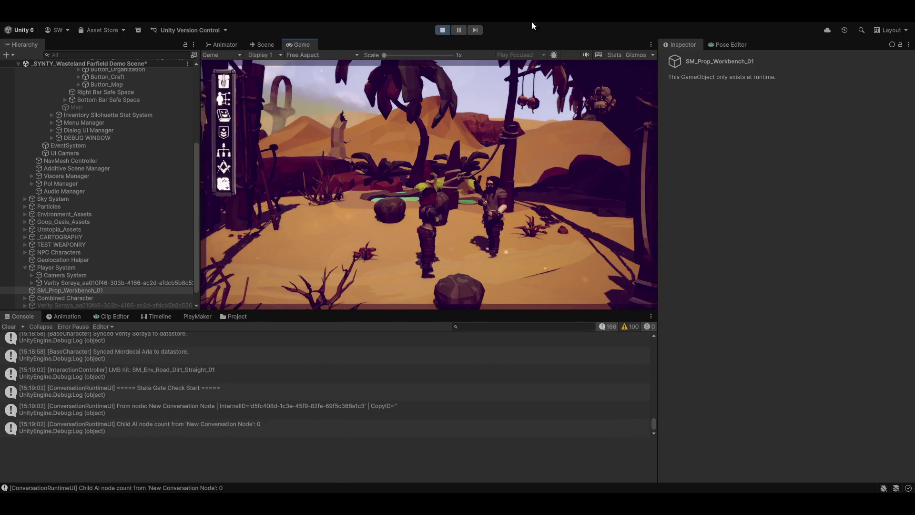
pyautogui.click(443, 31)
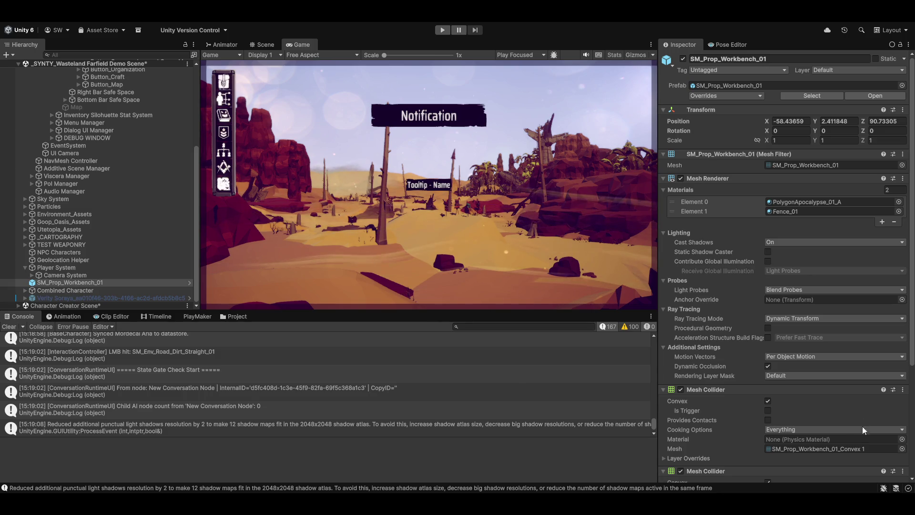
# Step: Clear all entries from the Unity Console log
pyautogui.click(9, 326)
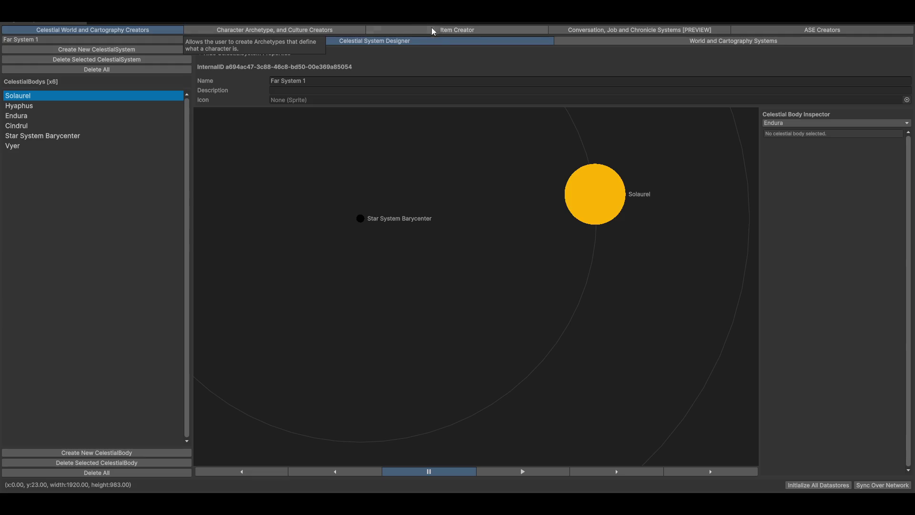
# Step: Show the Scrappy Crossbow's empty Equipment Slot System in the Item Creator
pyautogui.click(441, 30)
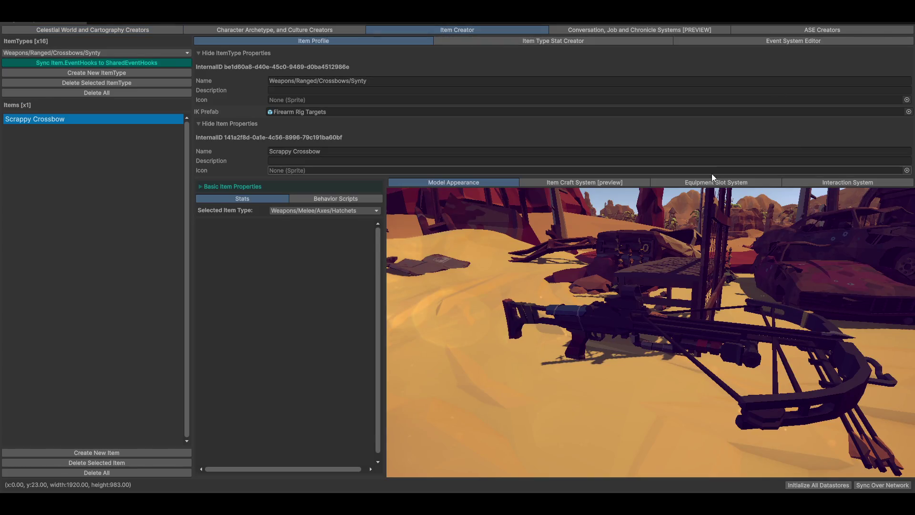
pyautogui.click(715, 182)
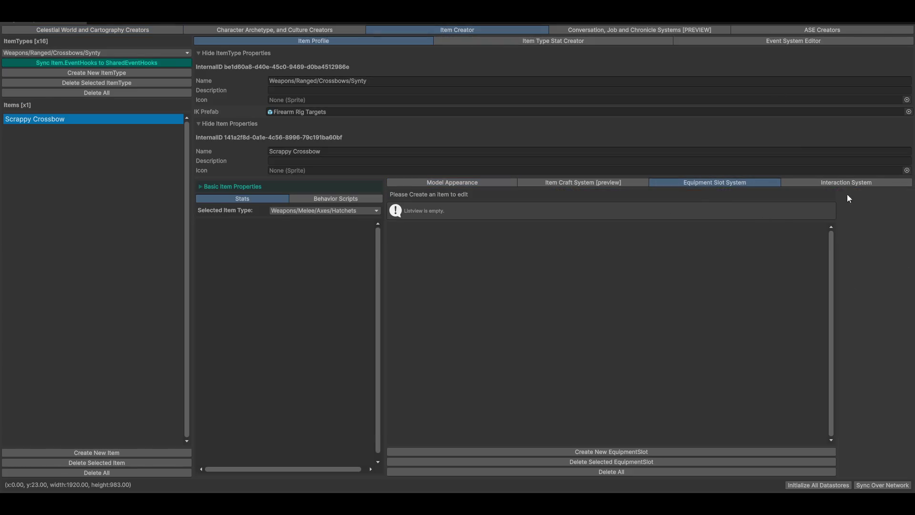